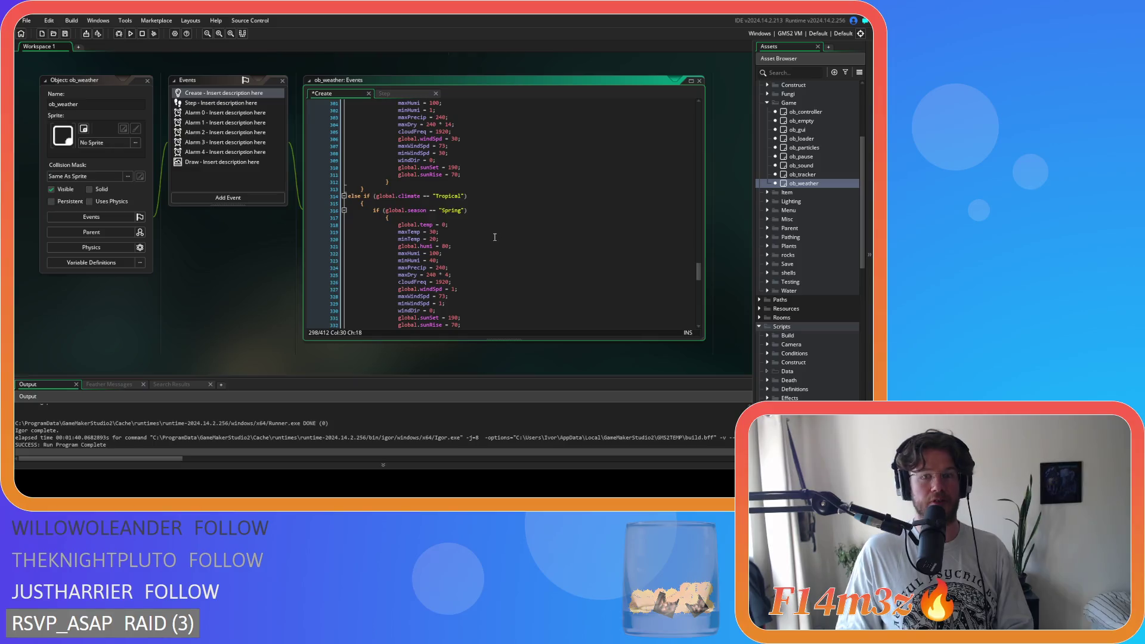
Replace the tropical spring starting temperature 0 in ob_weather Create with irandom_range(20, 25)
double_click(444, 226)
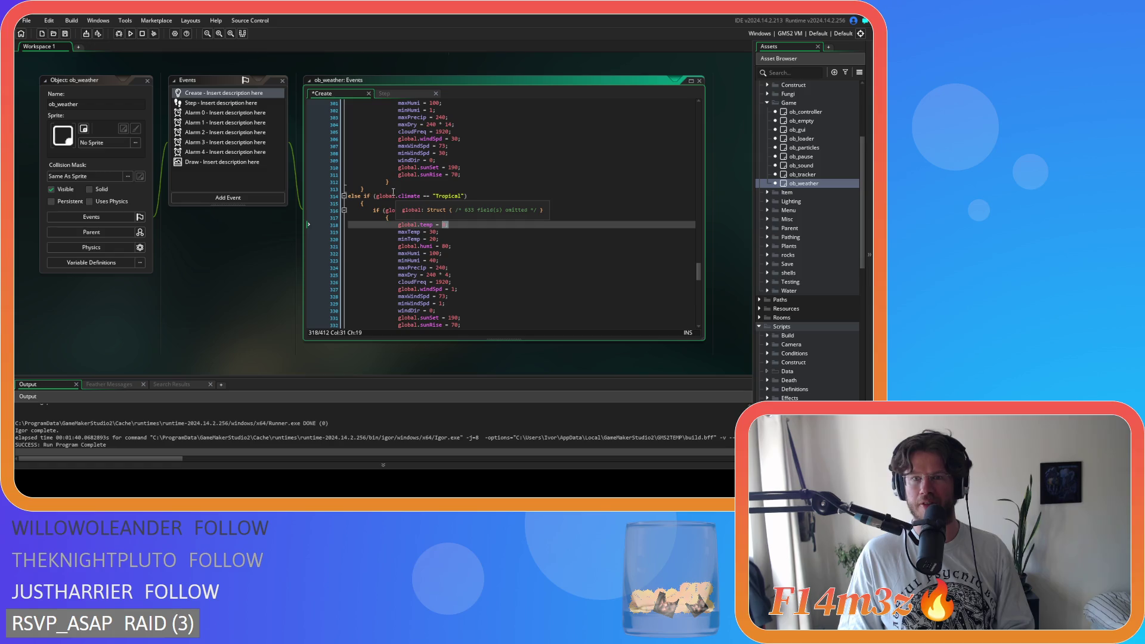
text(irandom_range(20, 25))
key(ctrl+Tab)
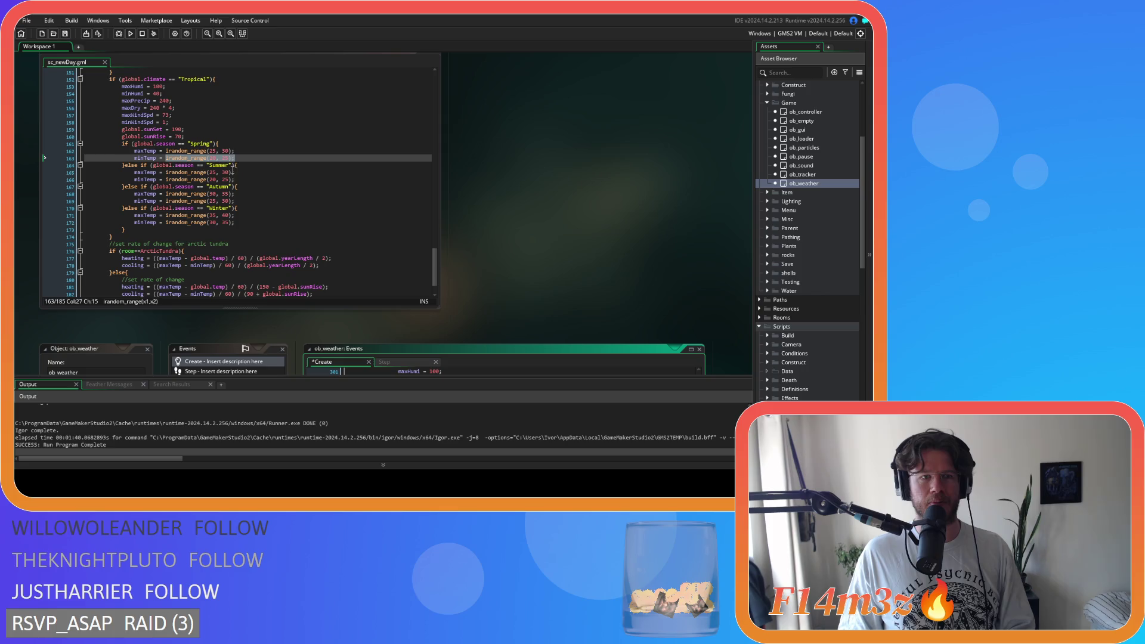
Copy the summer and autumn minTemp ranges from sc_newDay, setting autumn's start temperature to irandom_range(25, 30)
drag(239, 179, 189, 179)
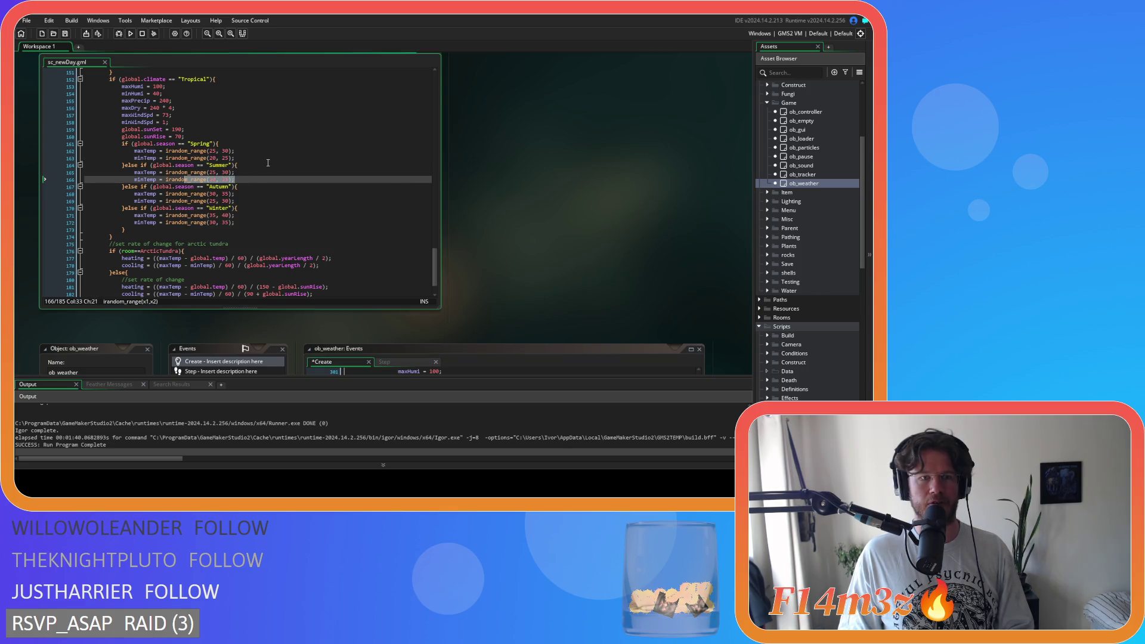
click(238, 179)
text(_range(20, 25);)
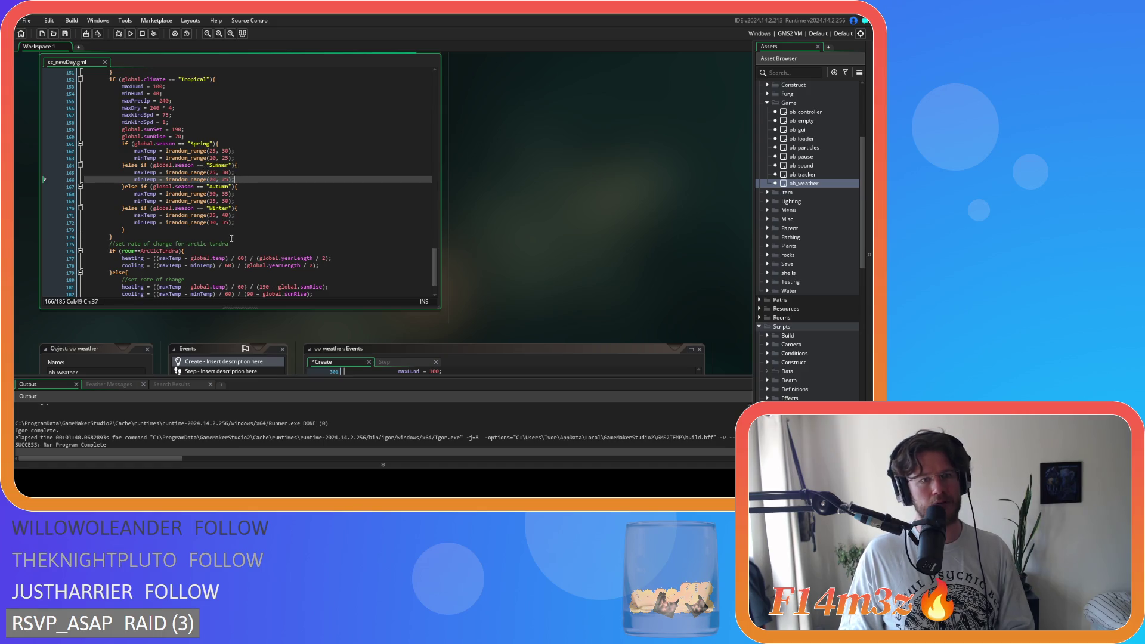
scroll(470, 195, down, 5)
click(504, 257)
scroll(504, 257, down, 7)
click(451, 192)
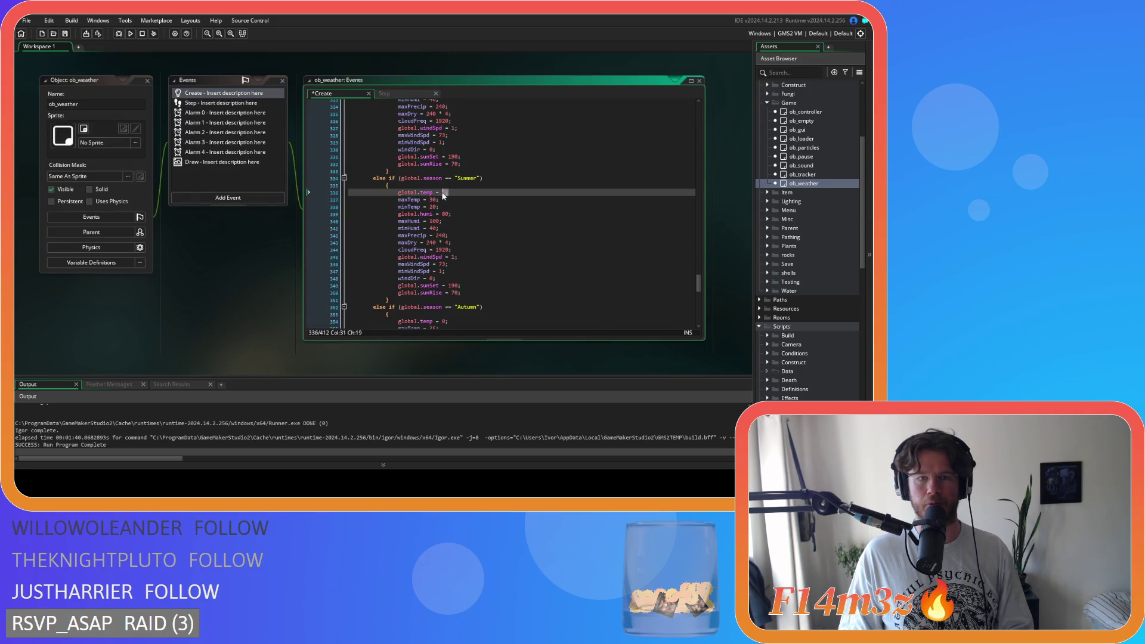
scroll(271, 234, up, 5)
drag(242, 174, 166, 174)
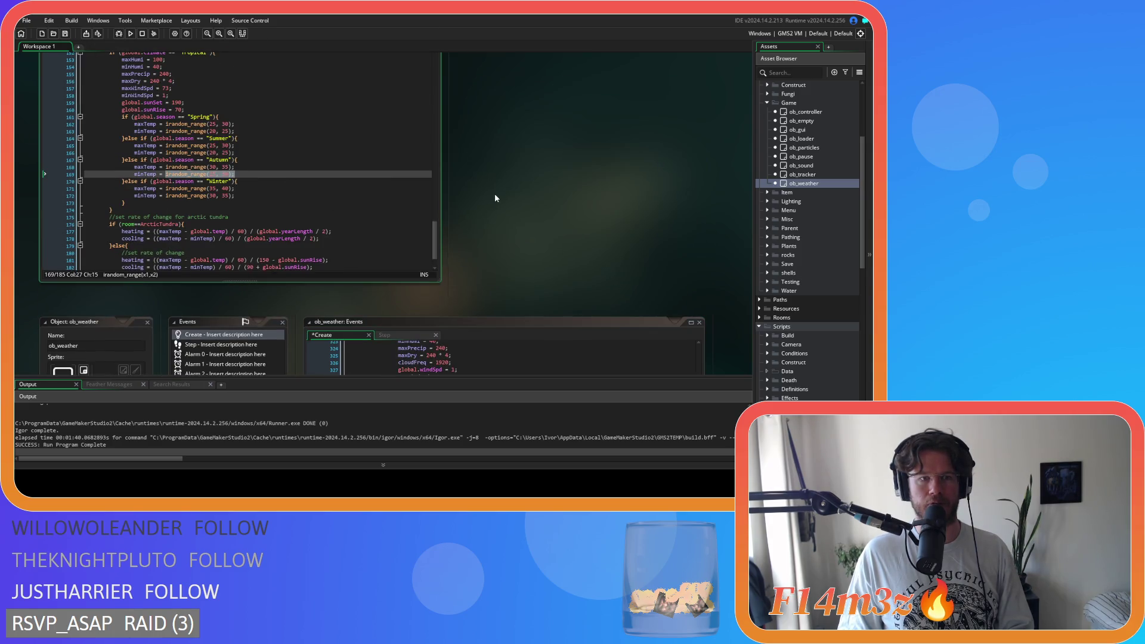
scroll(495, 198, down, 5)
scroll(536, 280, down, 6)
double_click(446, 232)
text(irandom_range(25, 30);)
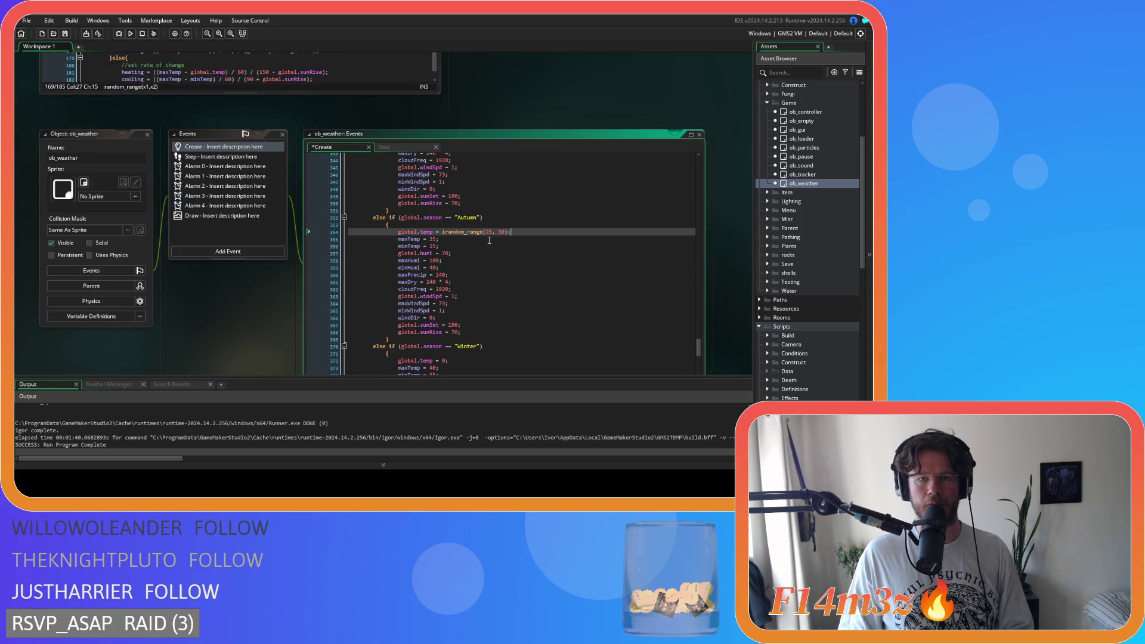
Paste the winter minTemp range so winter starts at irandom_range(30, 35)
scroll(220, 227, up, 4)
click(251, 142)
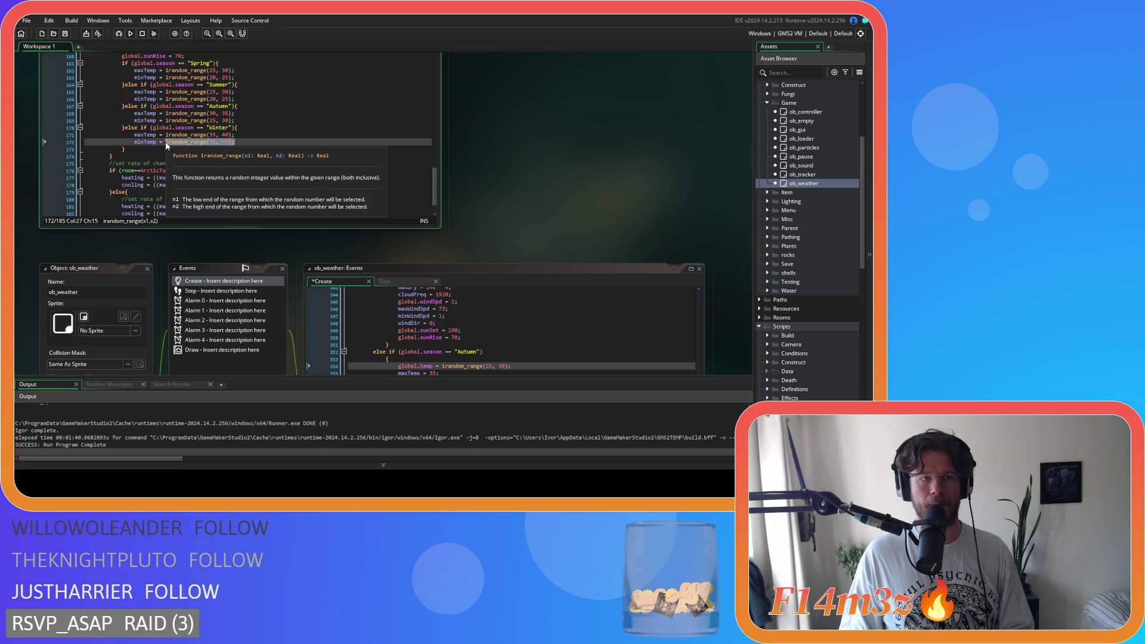
scroll(495, 187, down, 5)
scroll(539, 165, down, 3)
double_click(442, 252)
text(irandom_range(30, 35);)
click(526, 221)
scroll(525, 221, down, 10)
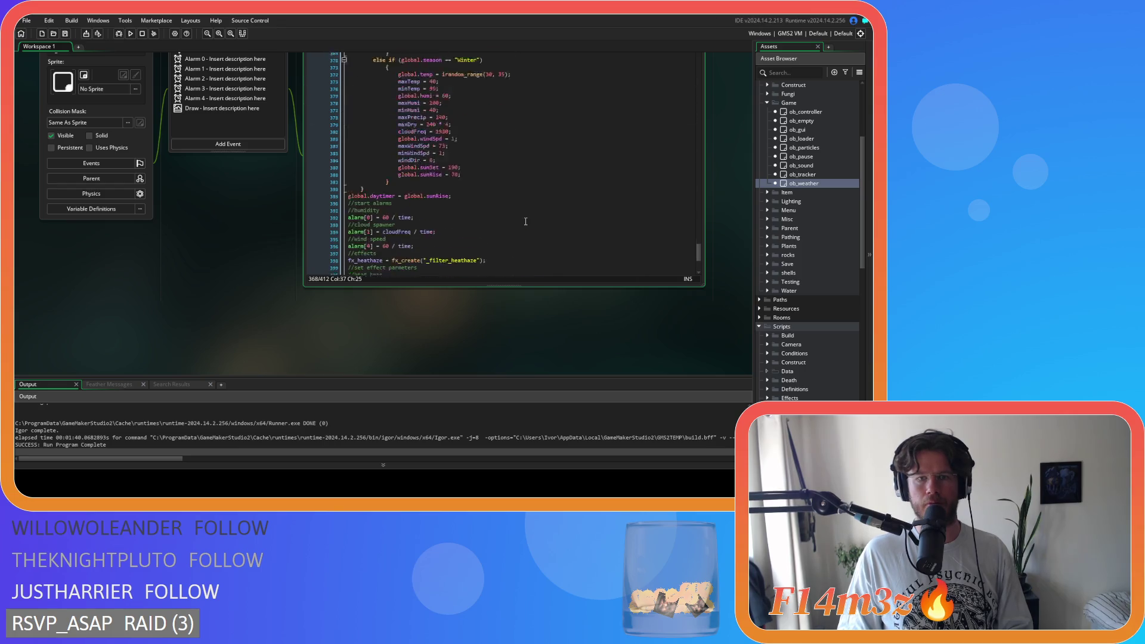
right_click(221, 251)
Close all editor windows, collapse the Objects and Scripts folders, and run the game with F5
mouse_move(243, 263)
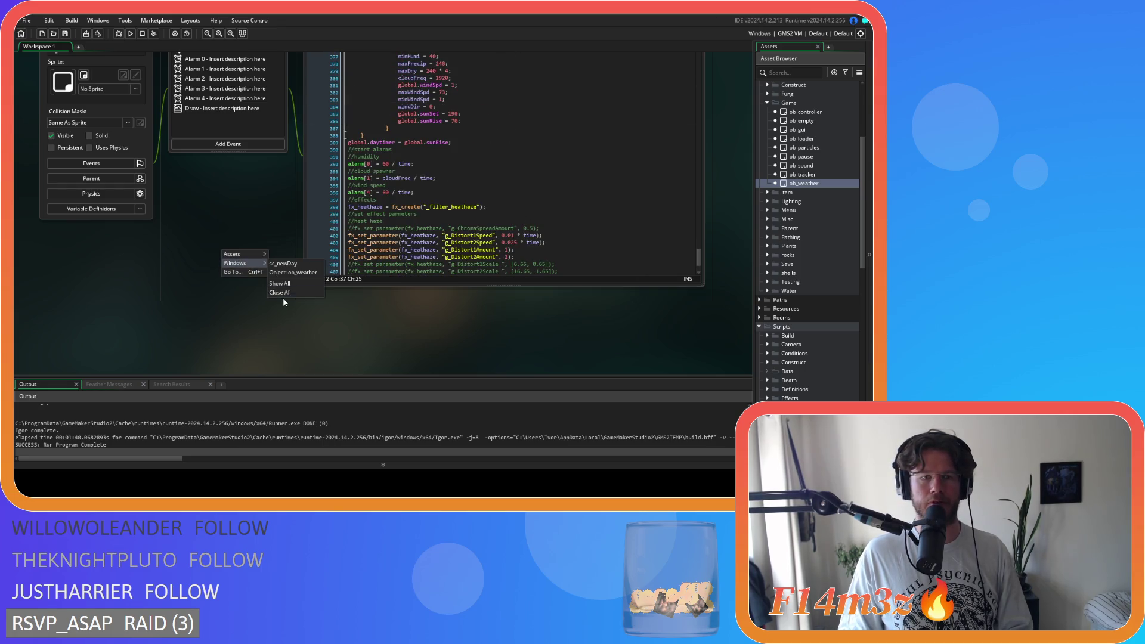
click(284, 294)
click(767, 102)
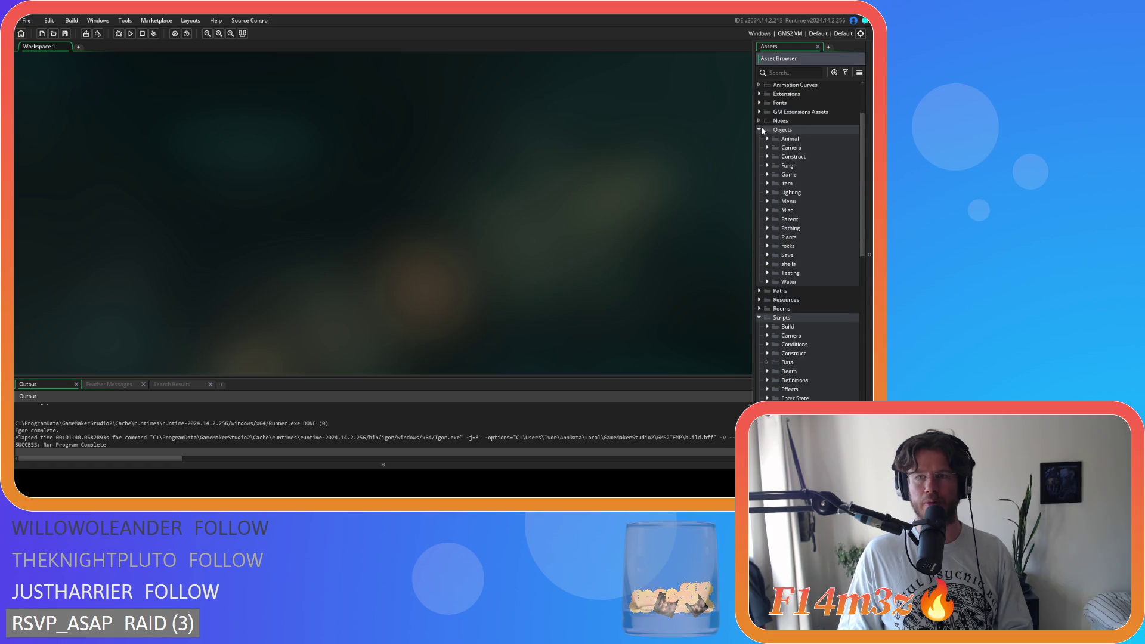
scroll(761, 127, up, 1)
click(767, 362)
click(759, 263)
scroll(769, 262, up, 5)
click(759, 188)
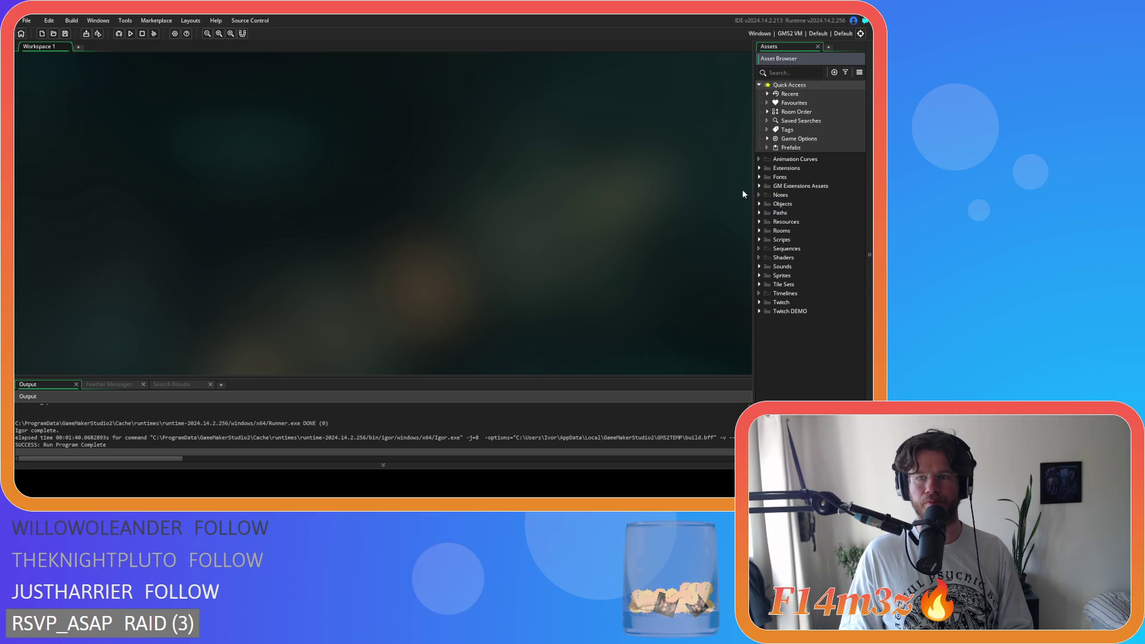
key(F5)
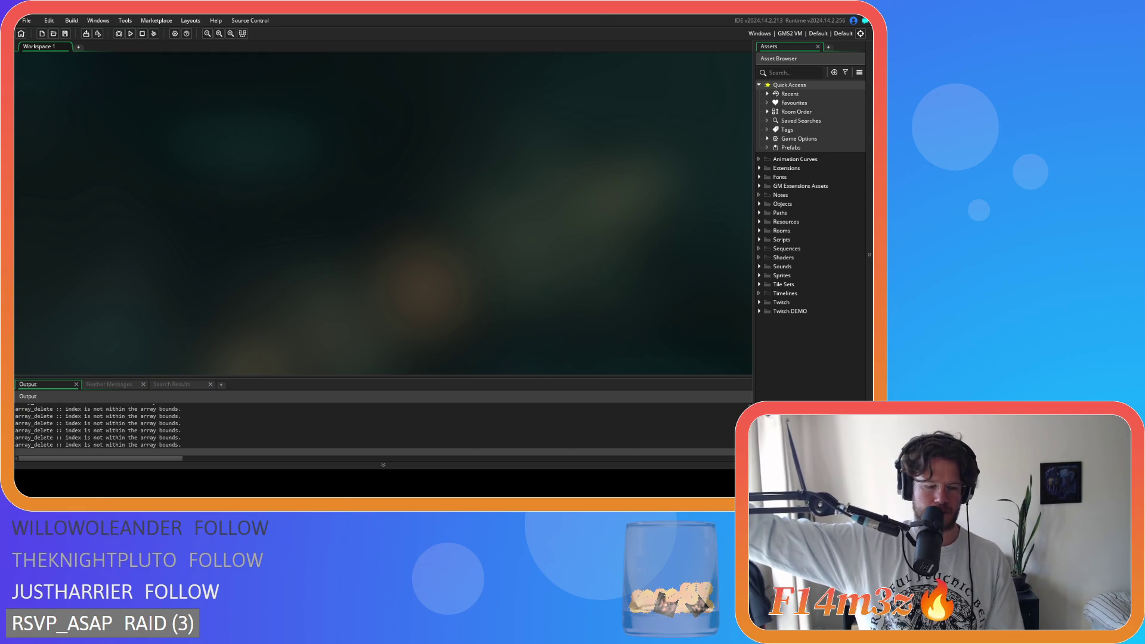
Accept the difficulty, confirm the starting season, and choose Yes for Beginner Island
key(Return)
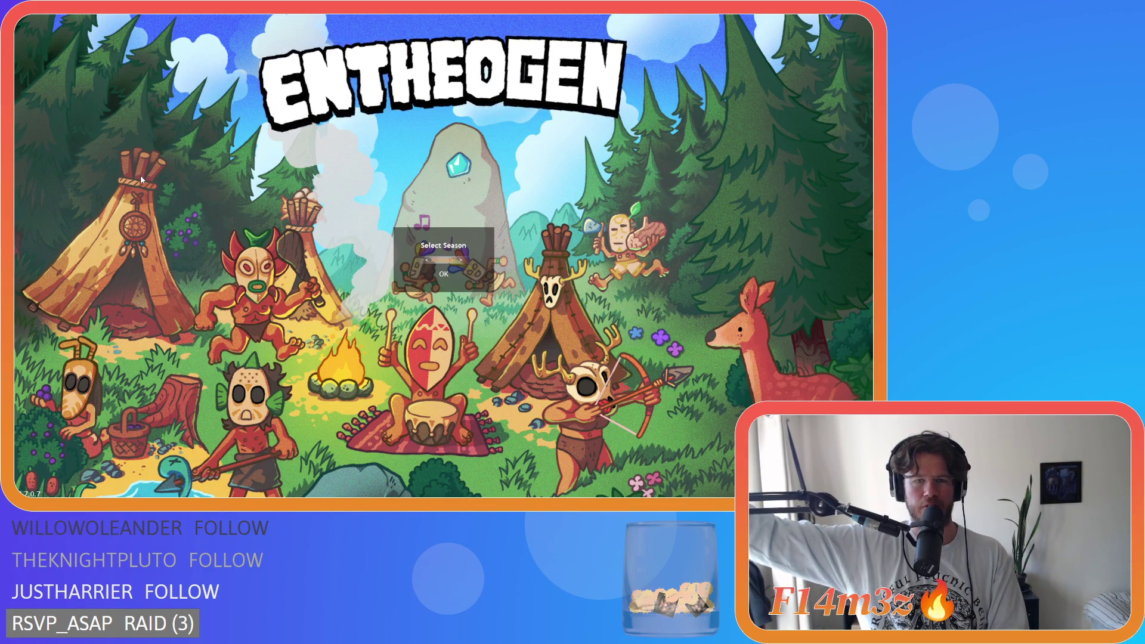
key(Down)
key(Return)
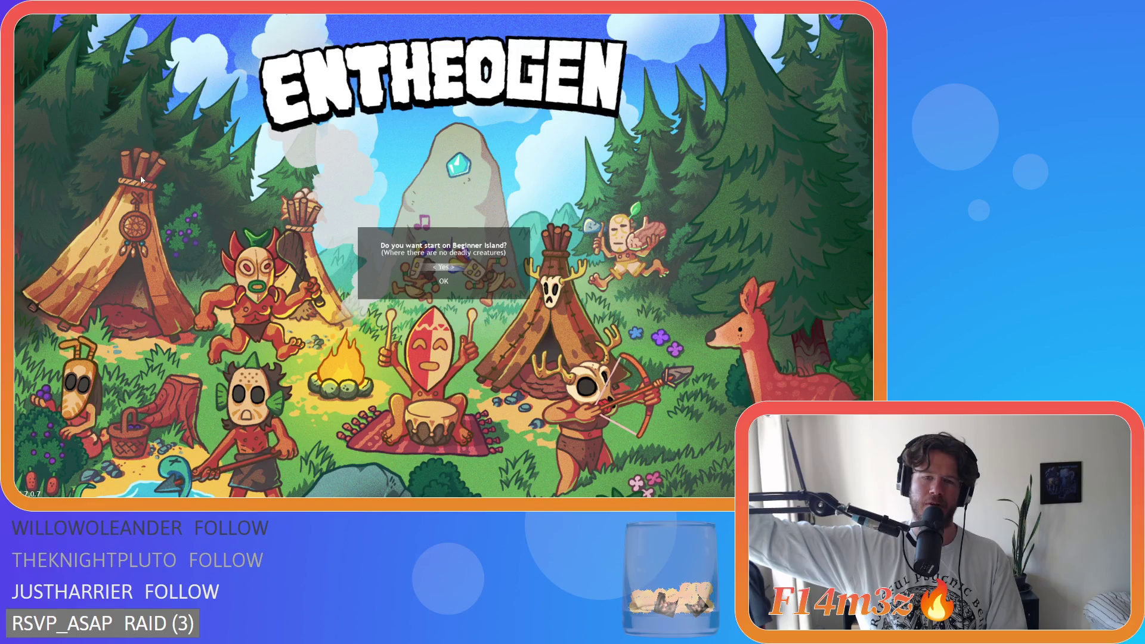
key(Down)
key(Return)
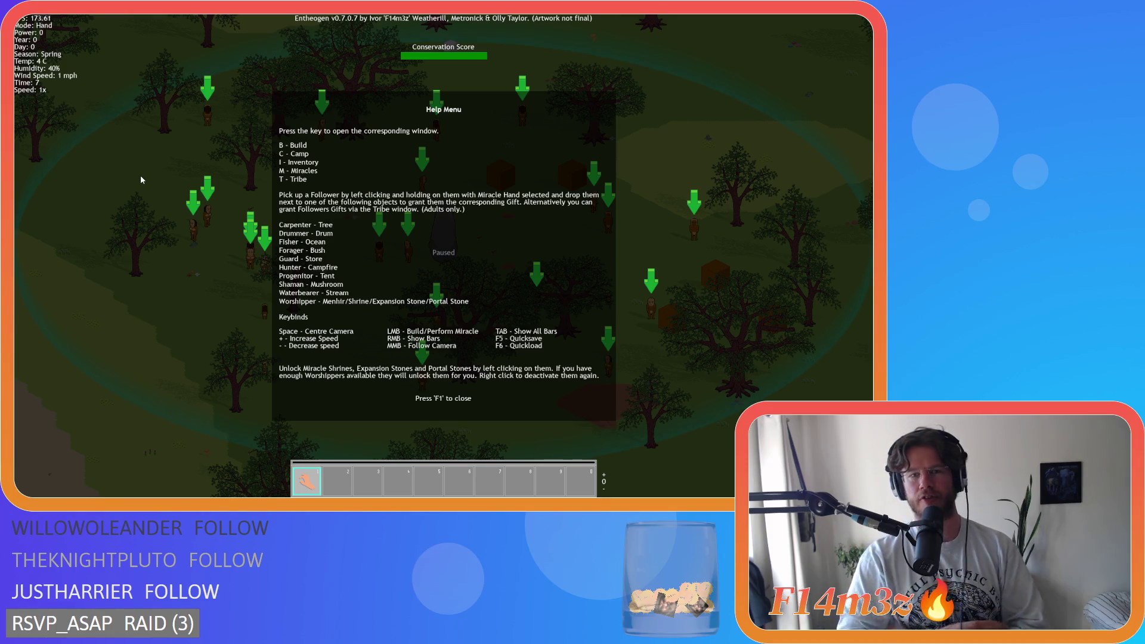
Close the help overlay and pan around the map with the arrow keys
key(F1)
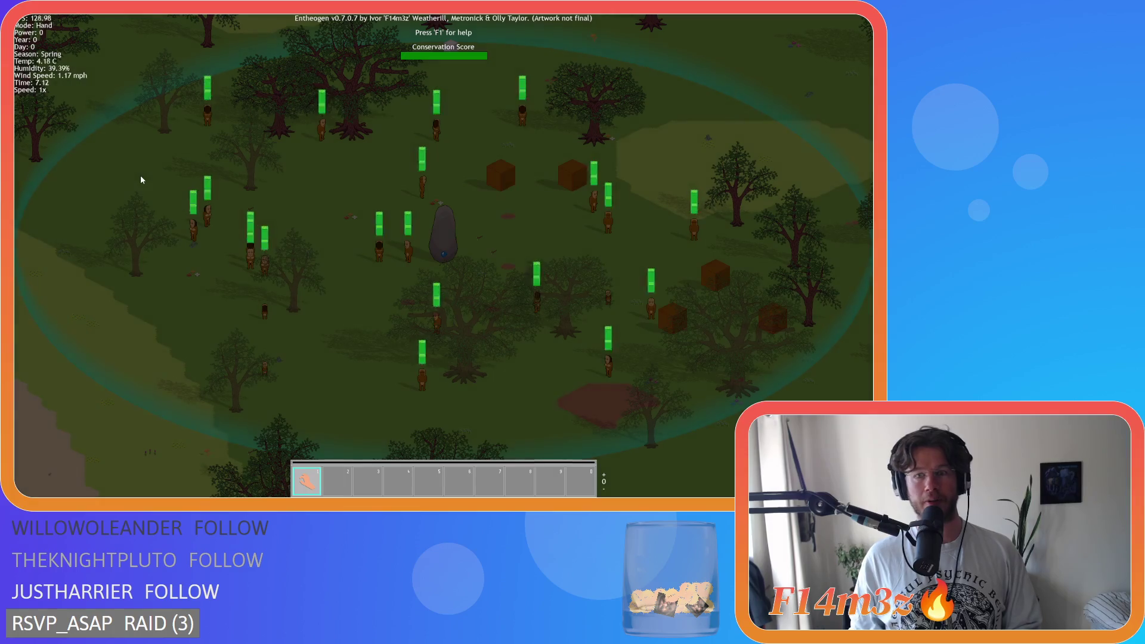
key(Up)
key(Left)
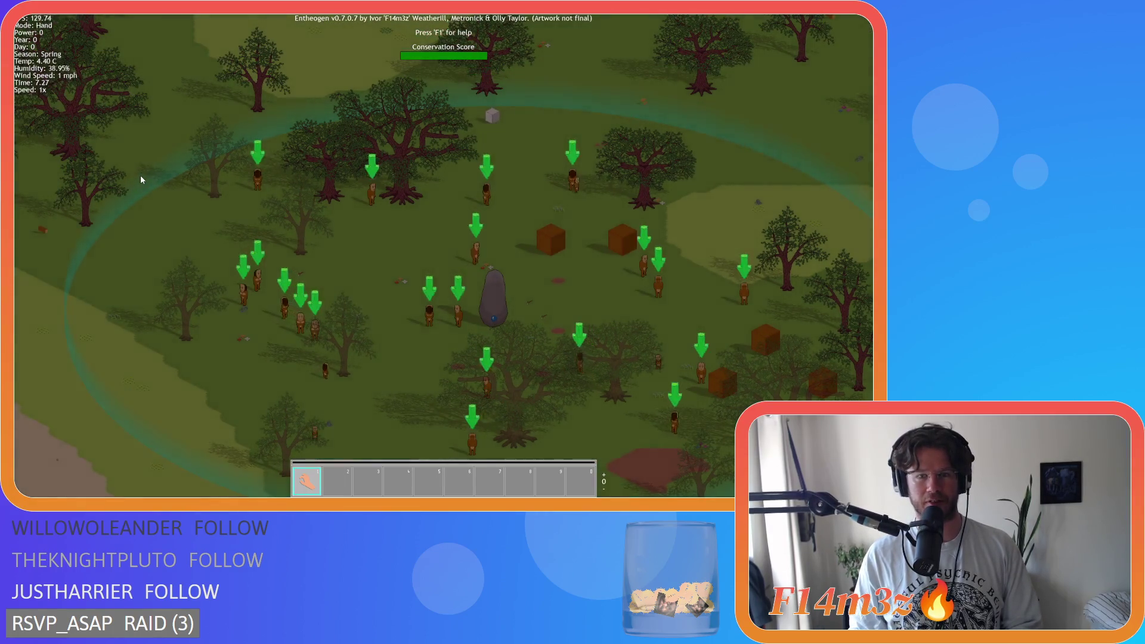
key(Down)
key(Right)
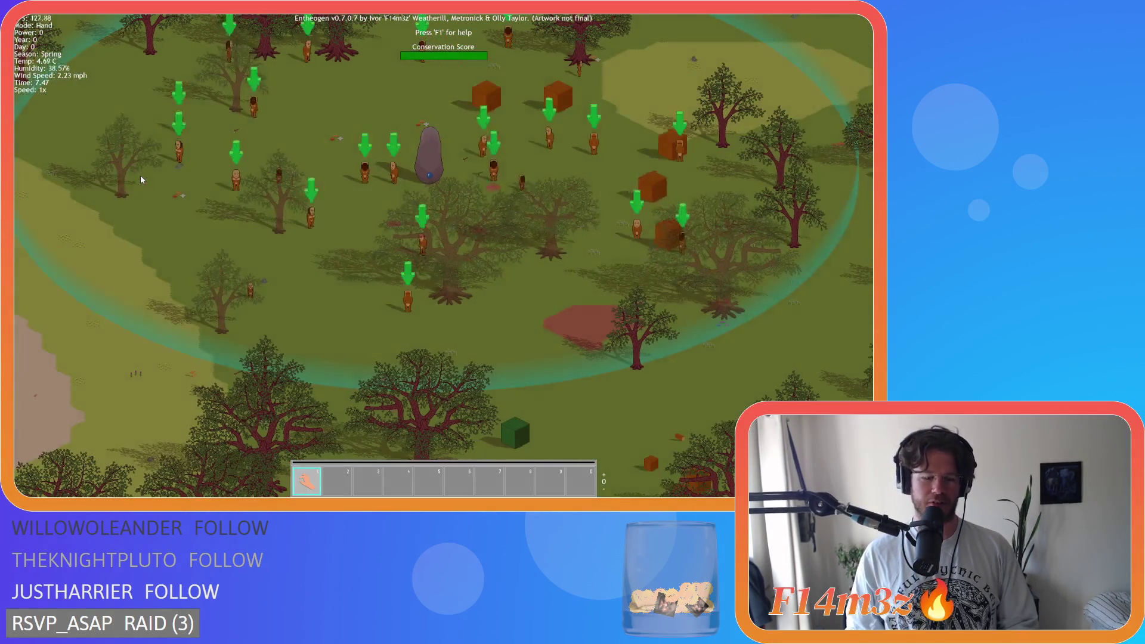
Quit to the title screen and accept Beginner Island to load a new world
key(Escape)
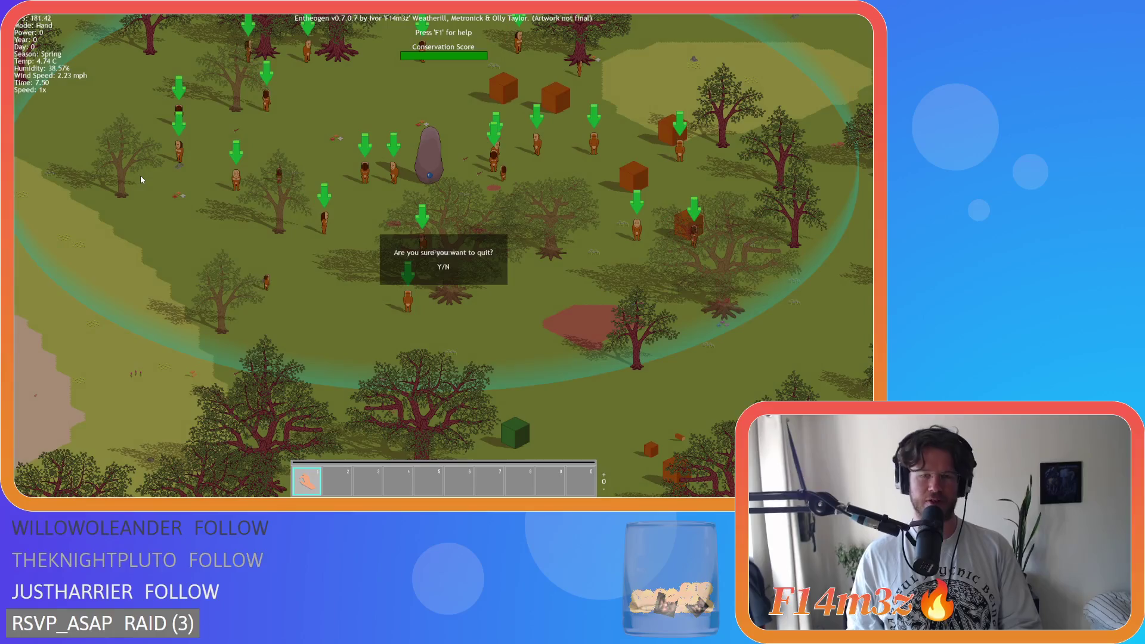
key(y)
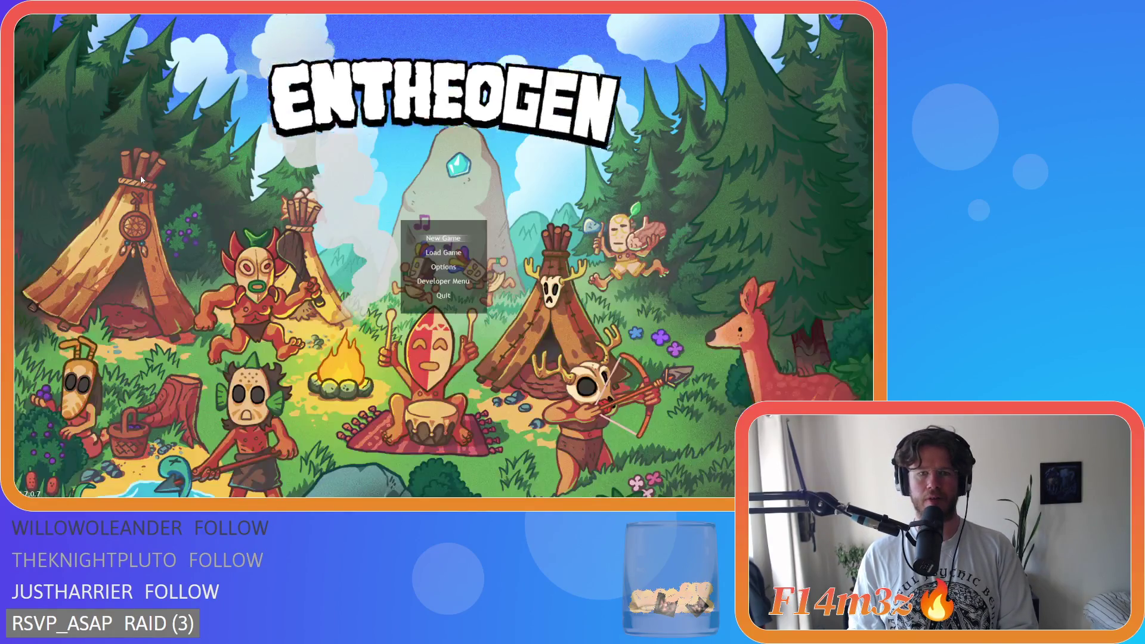
key(Return)
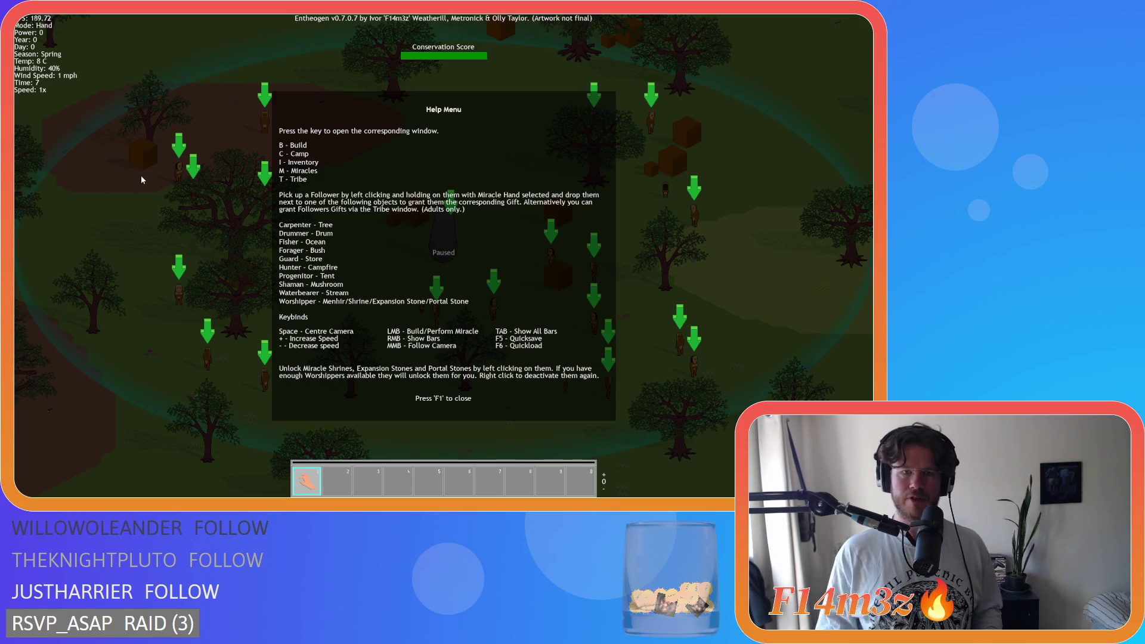
Close help, quit to the title screen, and accept Beginner Island to generate another world
key(F1)
key(Escape)
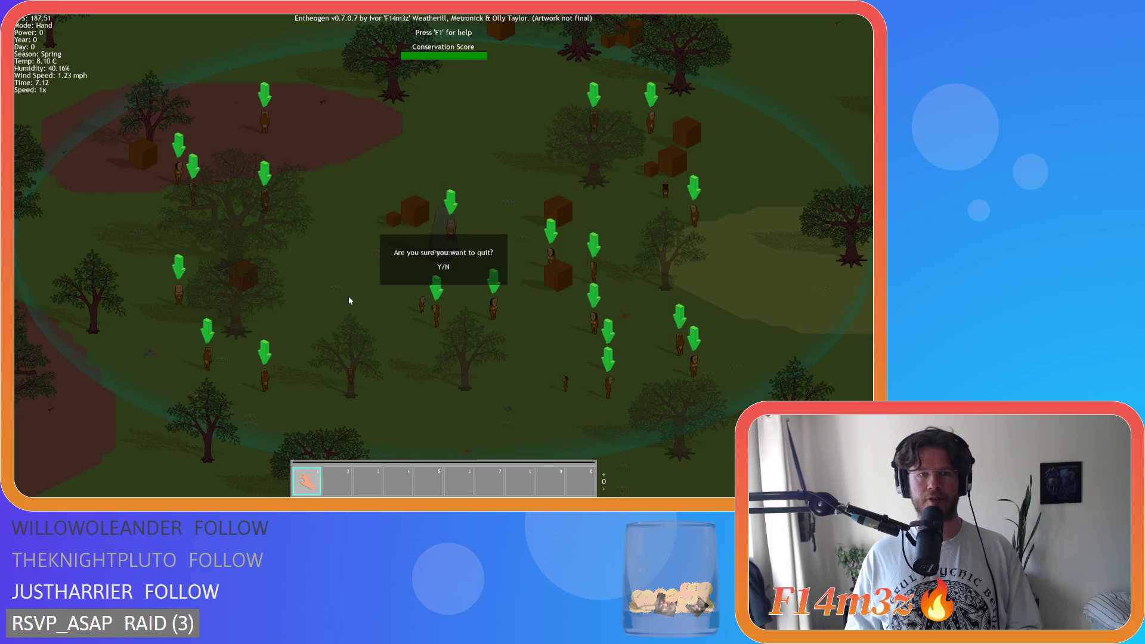
key(y)
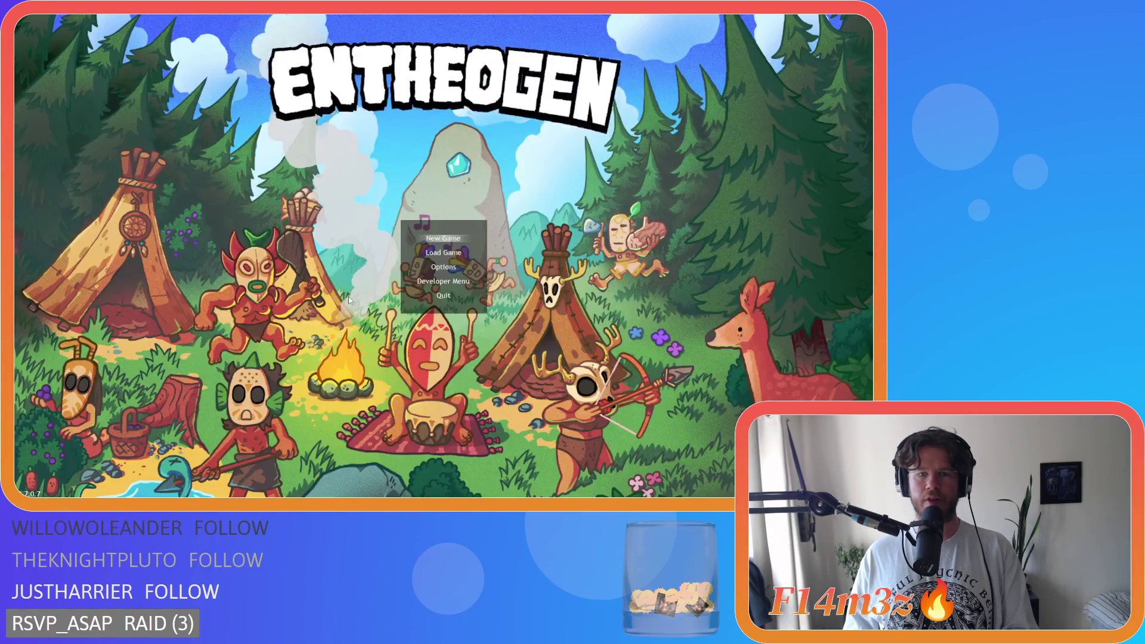
key(Return)
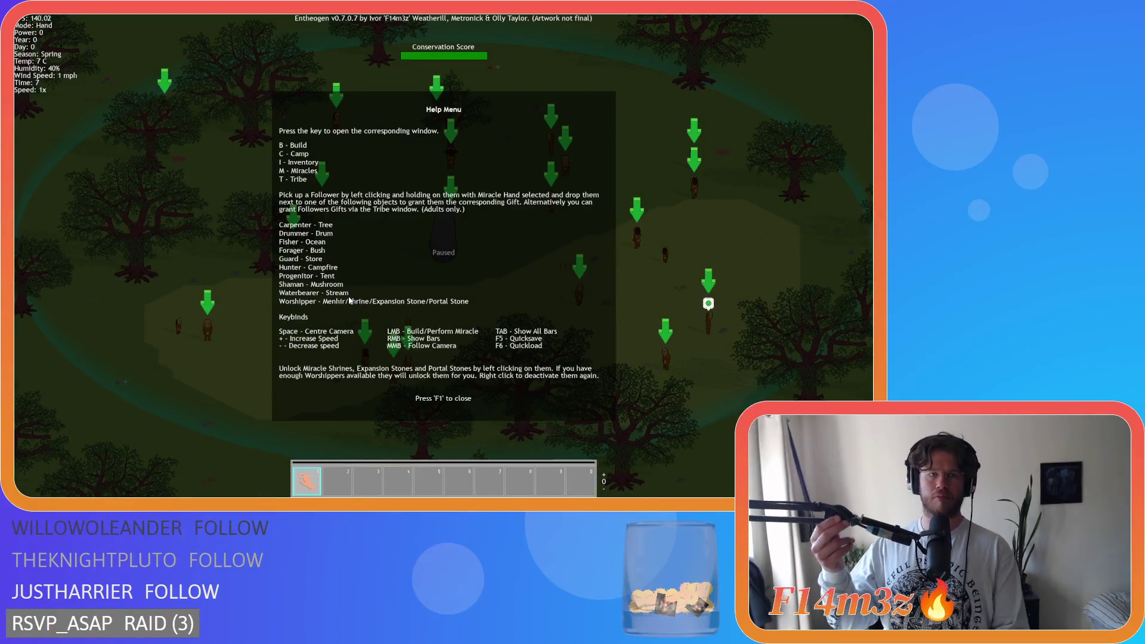
Close help, pan the map briefly, and quit to the title screen
key(F1)
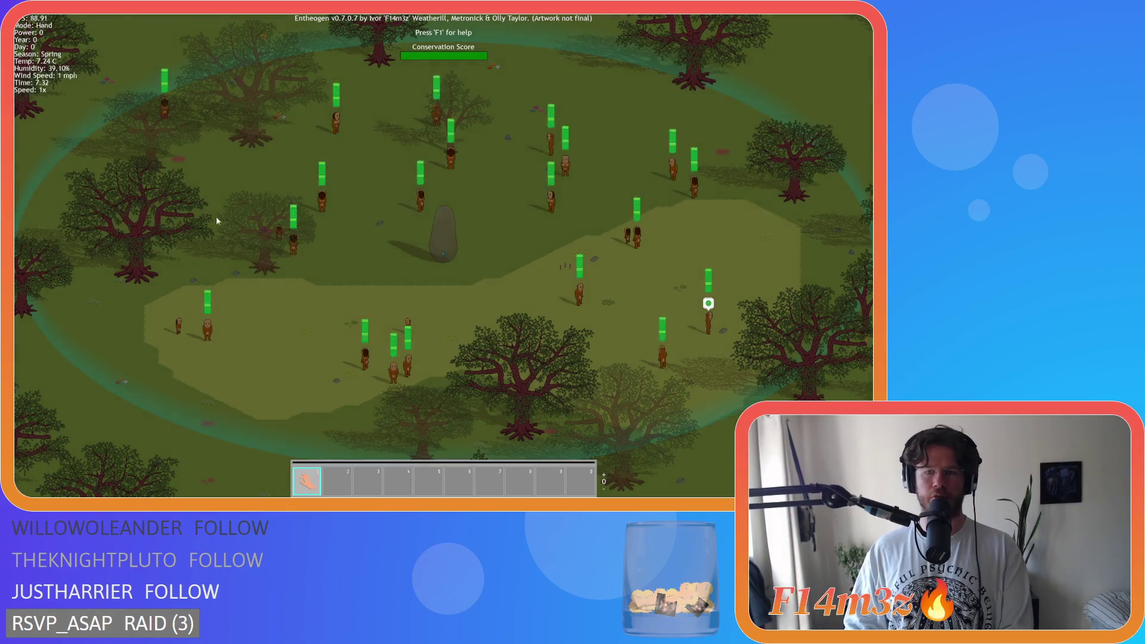
key(Up)
key(Left)
key(Escape)
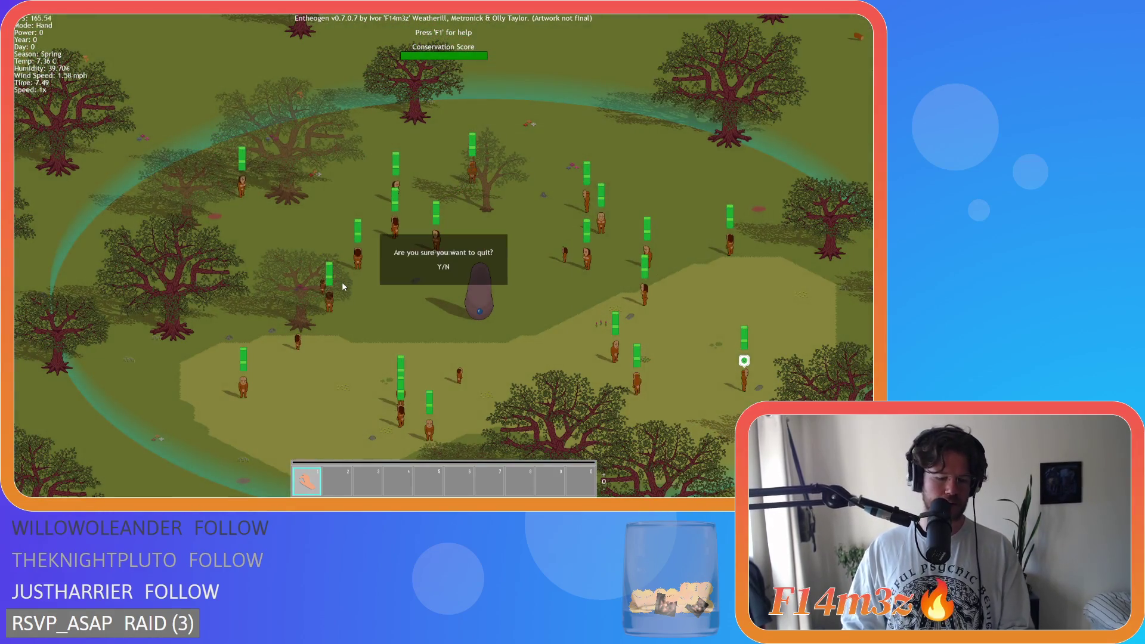
key(y)
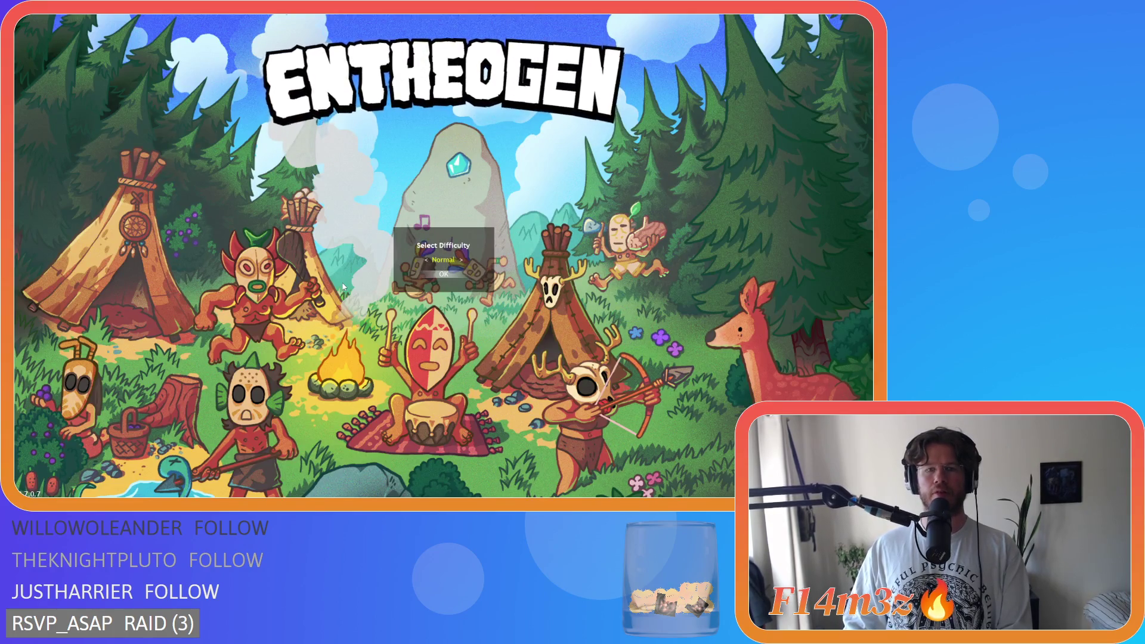
Start a new game on Normal difficulty in Winter and load the world
key(Return)
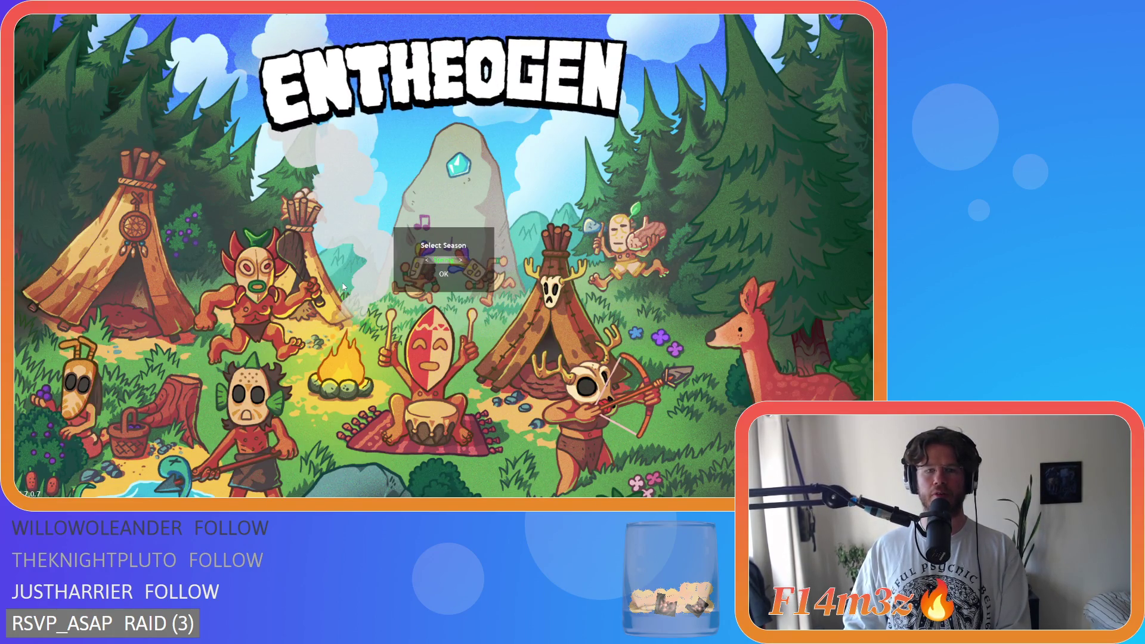
key(Return)
key(y)
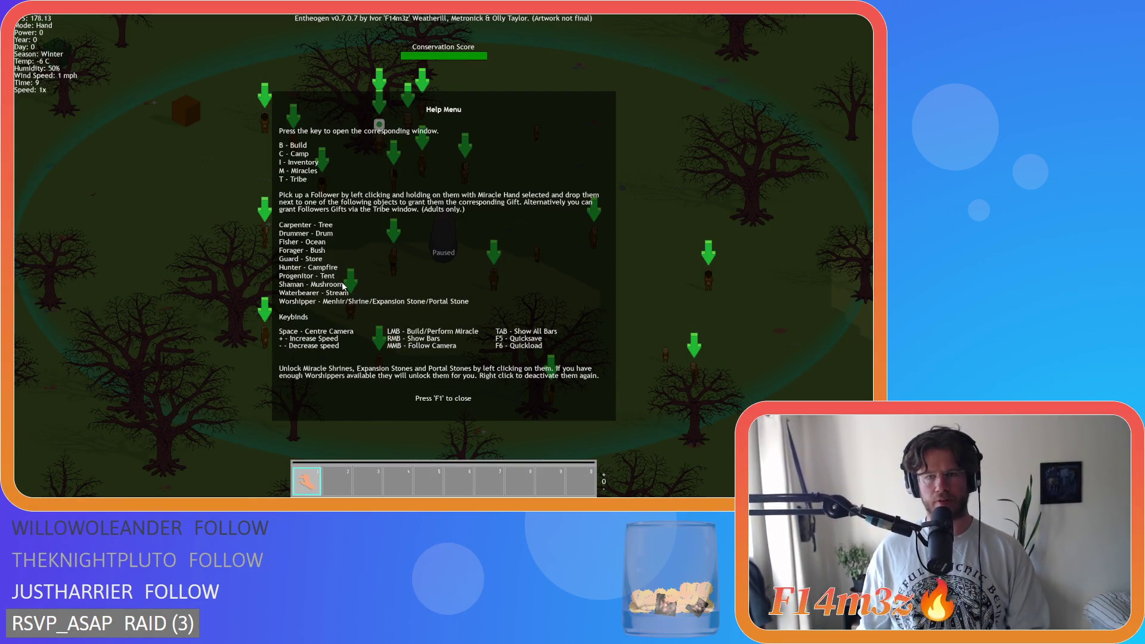
Close help, quit to the title screen, start New Game and accept Beginner Island
key(F1)
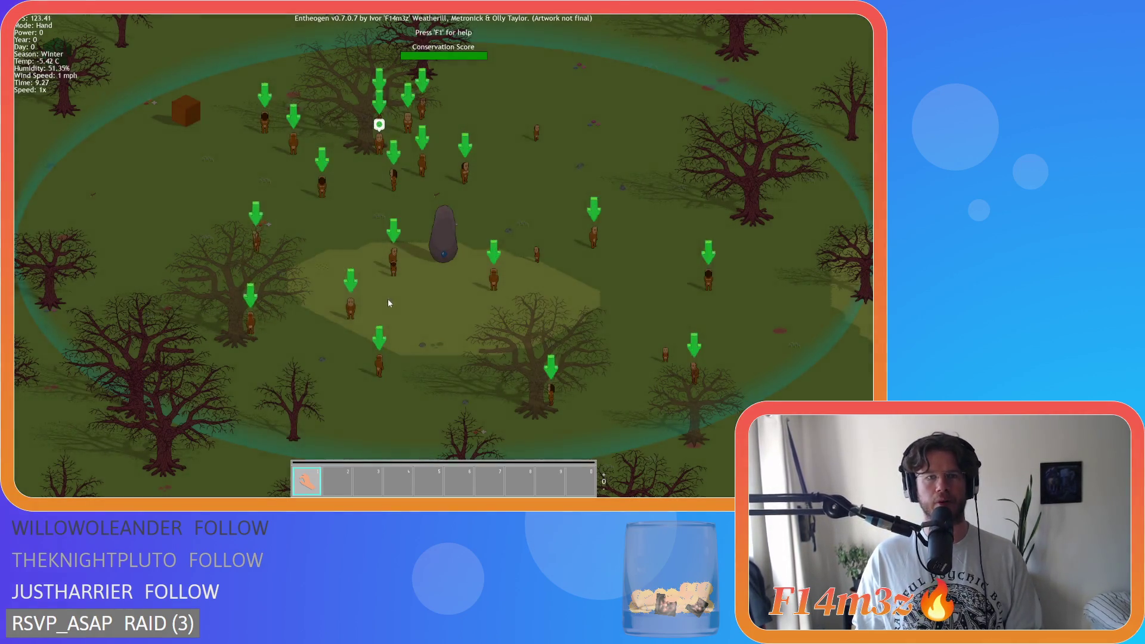
key(Escape)
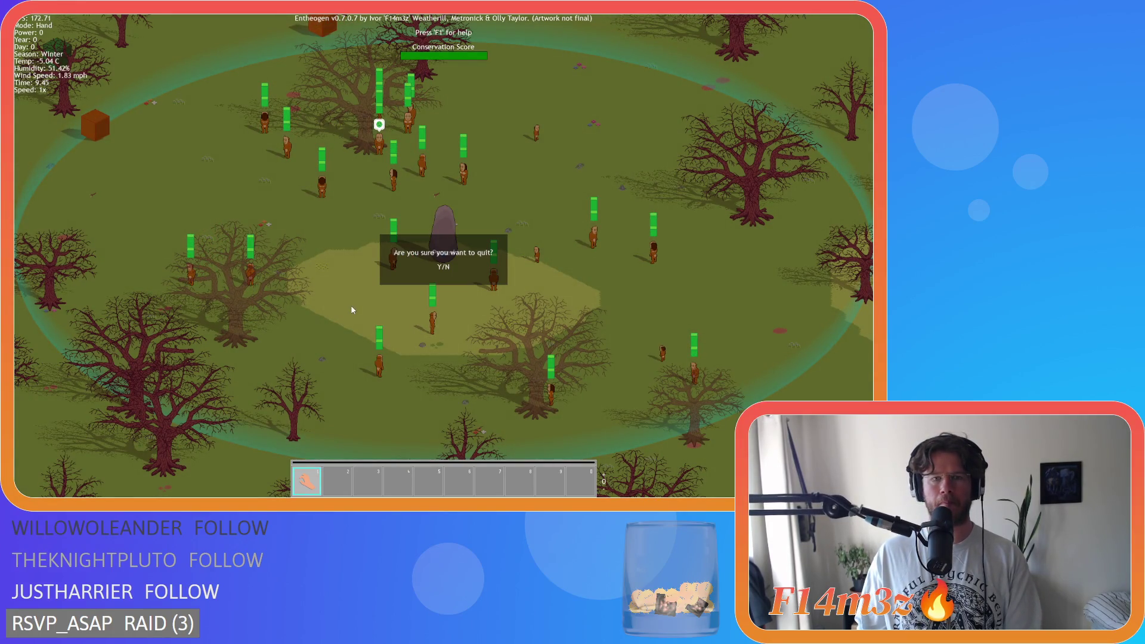
key(y)
key(Return)
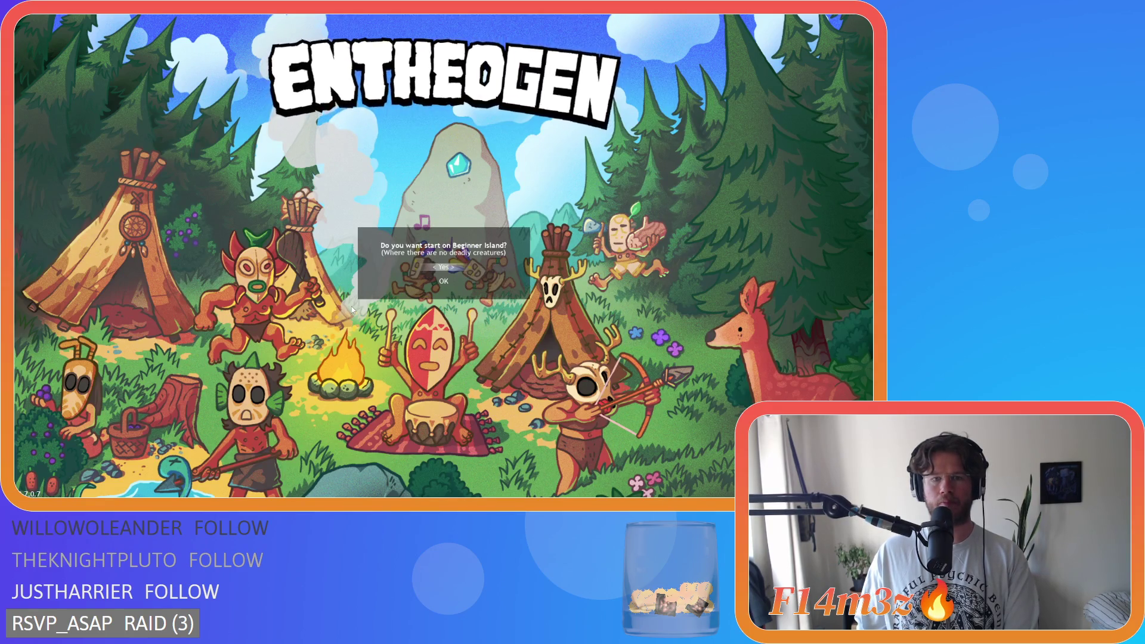
key(y)
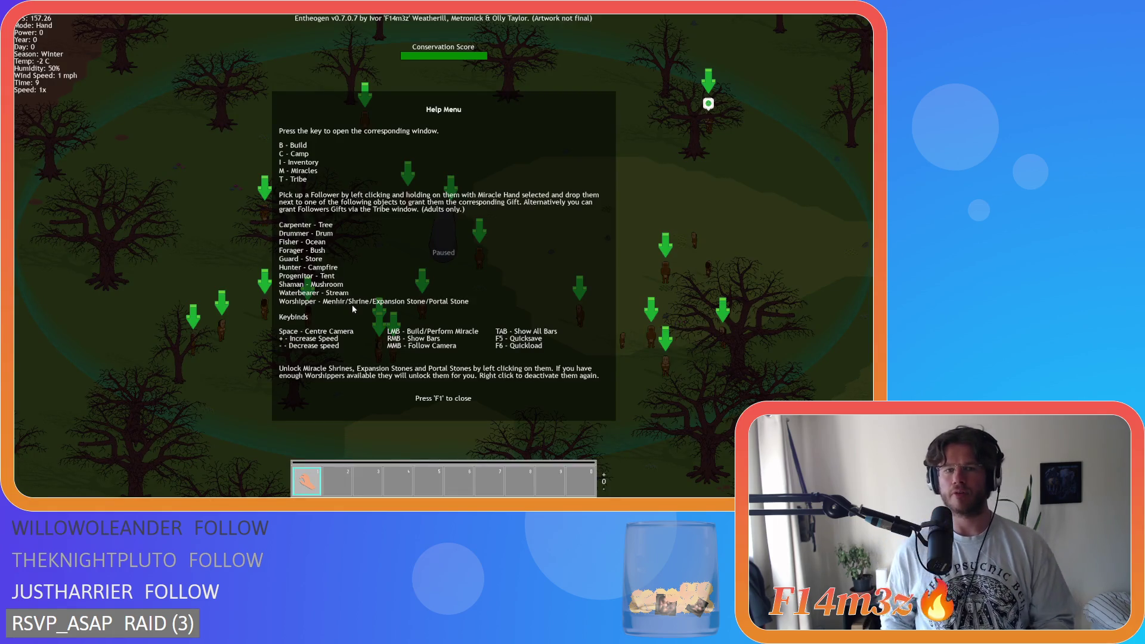
Quit and start a new game, then close help in the new world and ask to quit again
key(F1)
key(Escape)
key(y)
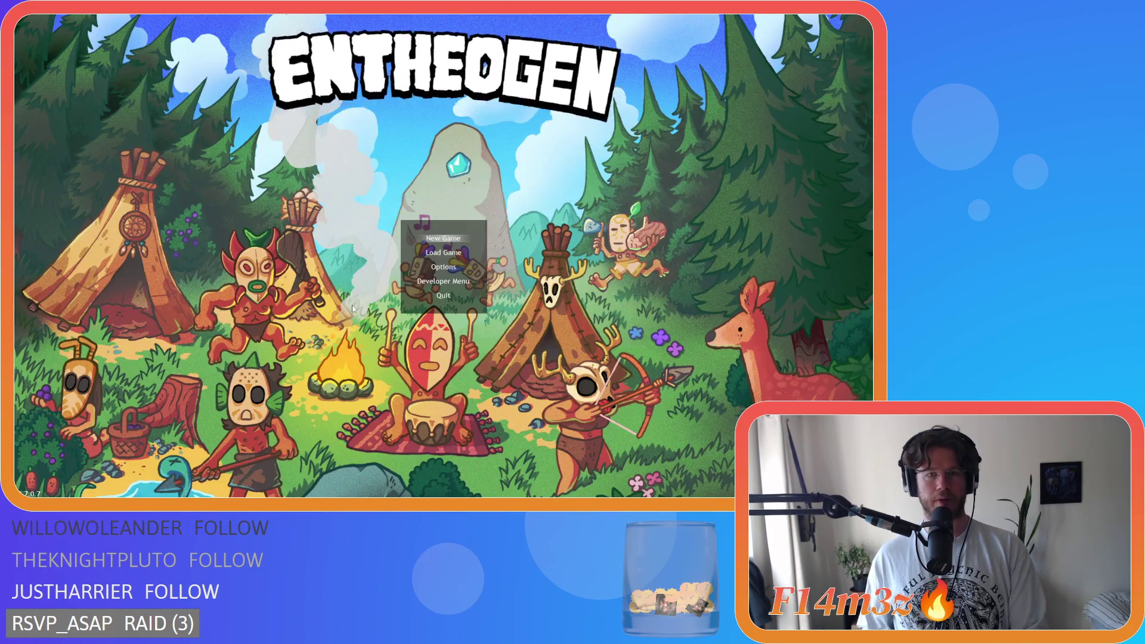
key(Return)
key(y)
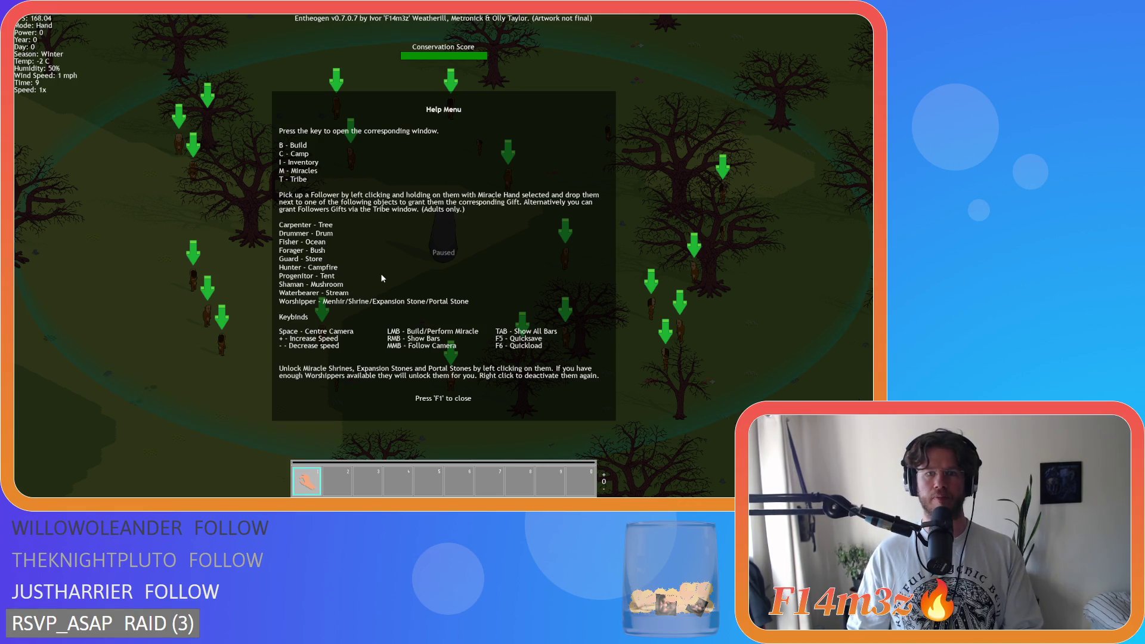
key(F1)
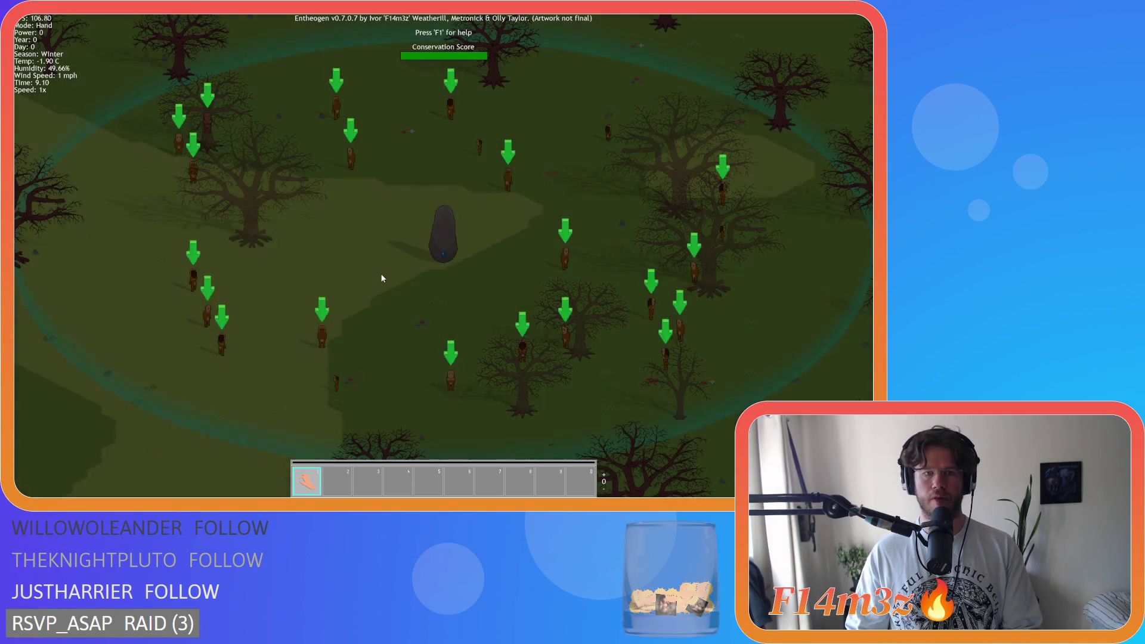
key(Escape)
Confirm quitting, accept Beginner Island to load a new world, then close the Tribe window
key(t)
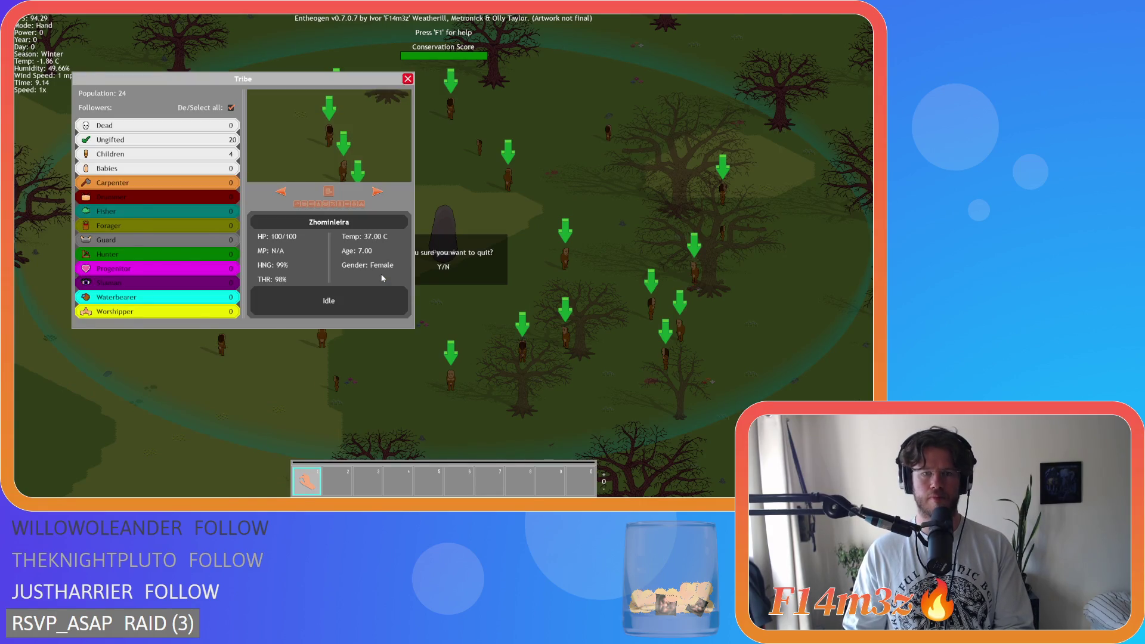
key(y)
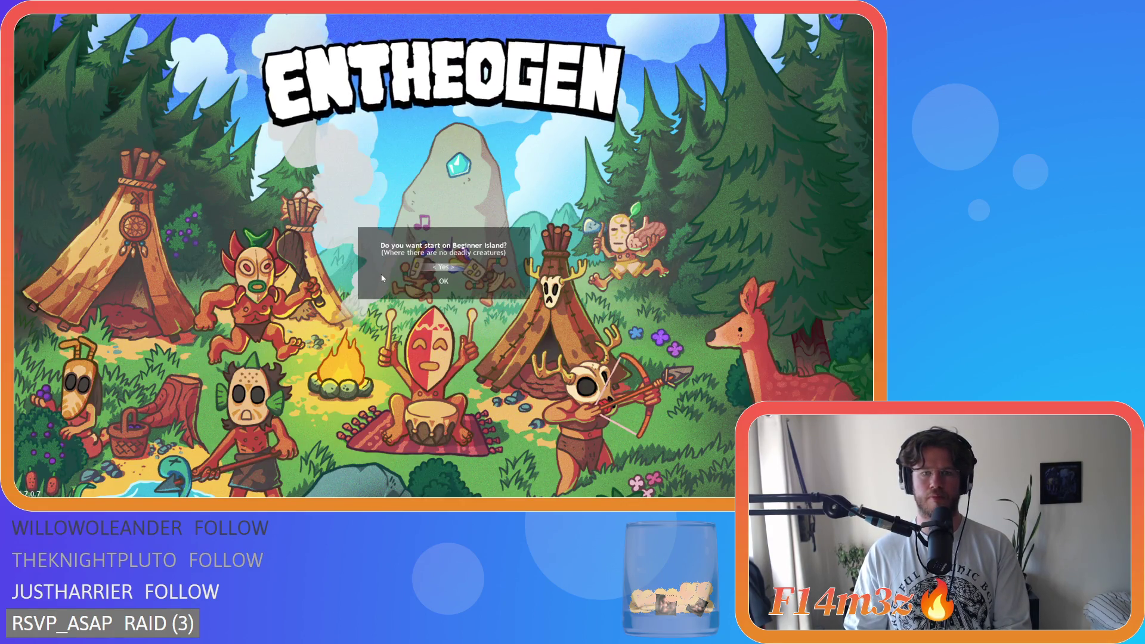
key(Return)
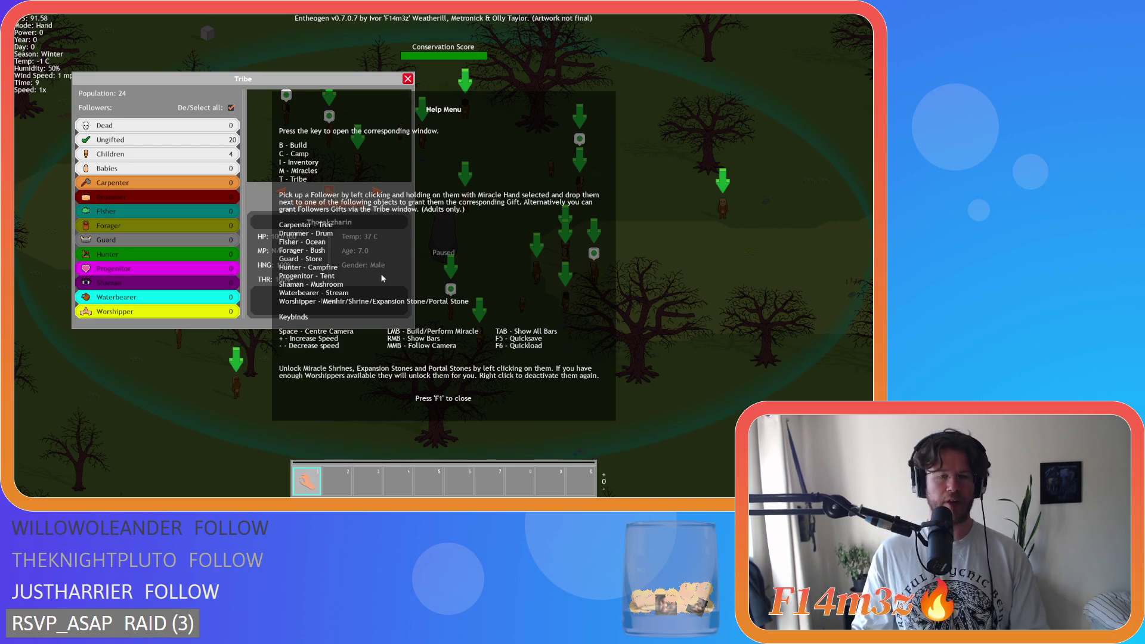
key(t)
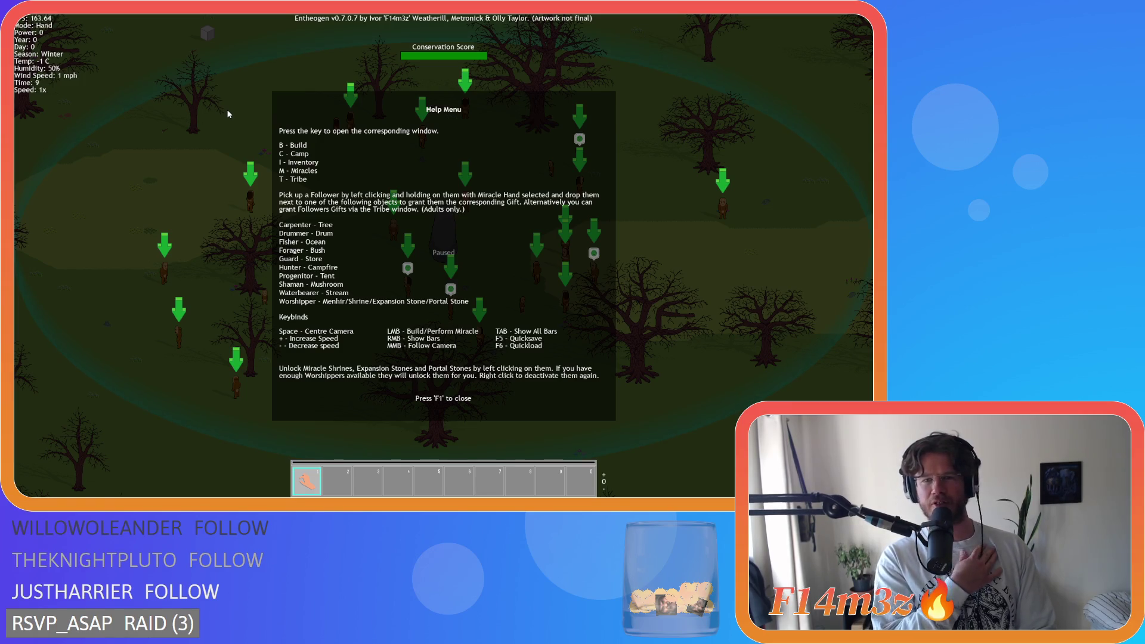
Close the help menu, pan the map down and right, and bring up the quit prompt
key(F1)
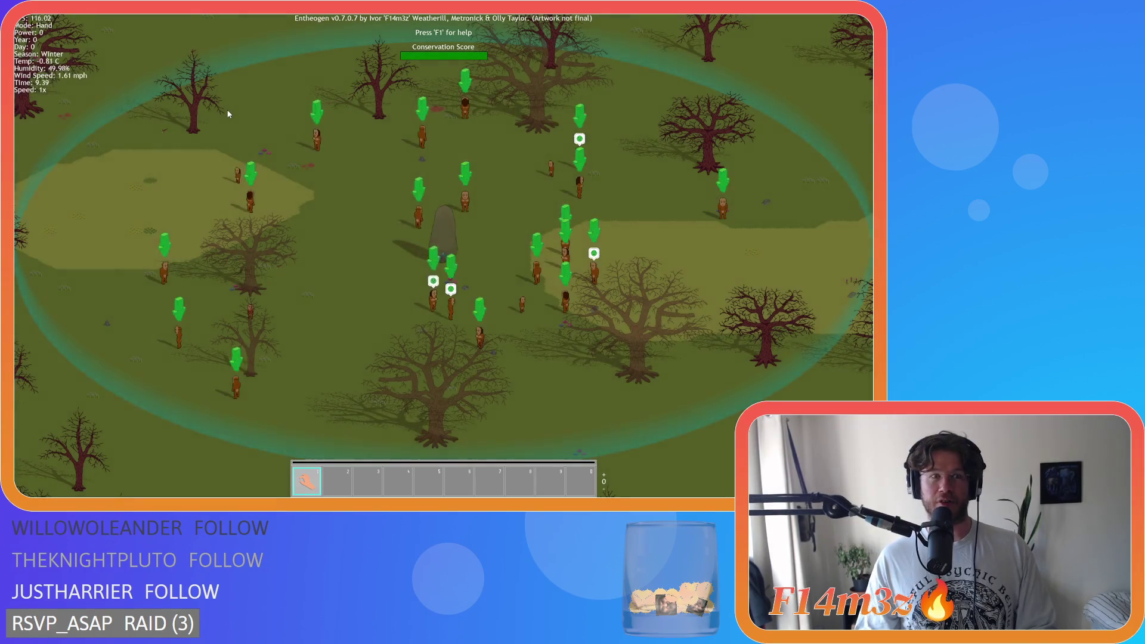
key(Down)
key(Right)
key(Escape)
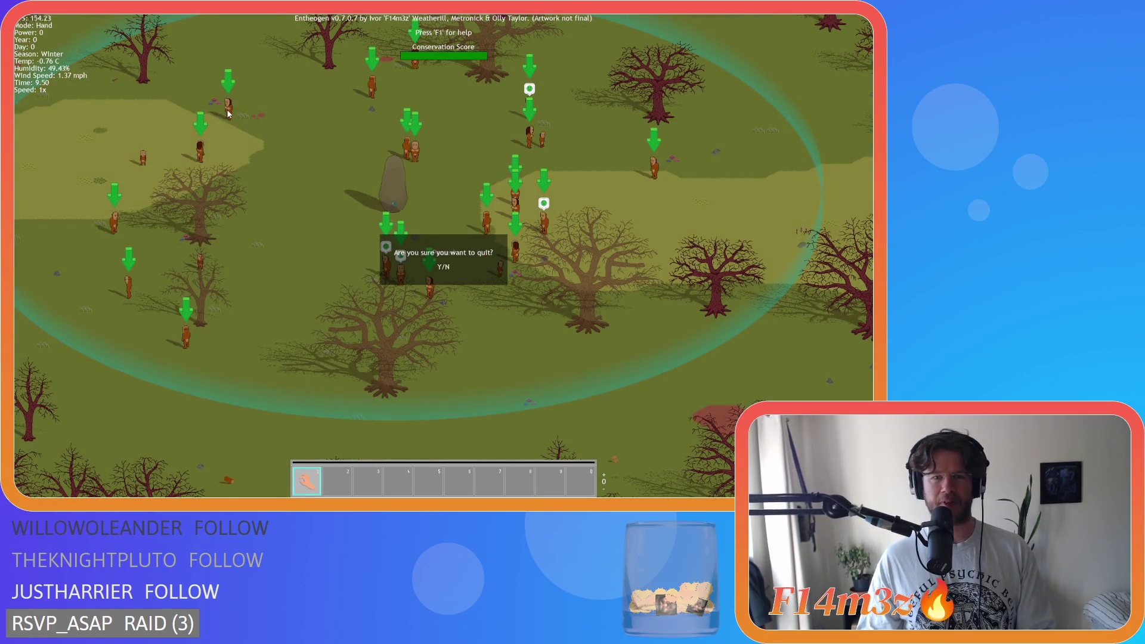
Confirm quitting with Y, close sc_newDay, and expand Scripts > Game to list its scripts
key(y)
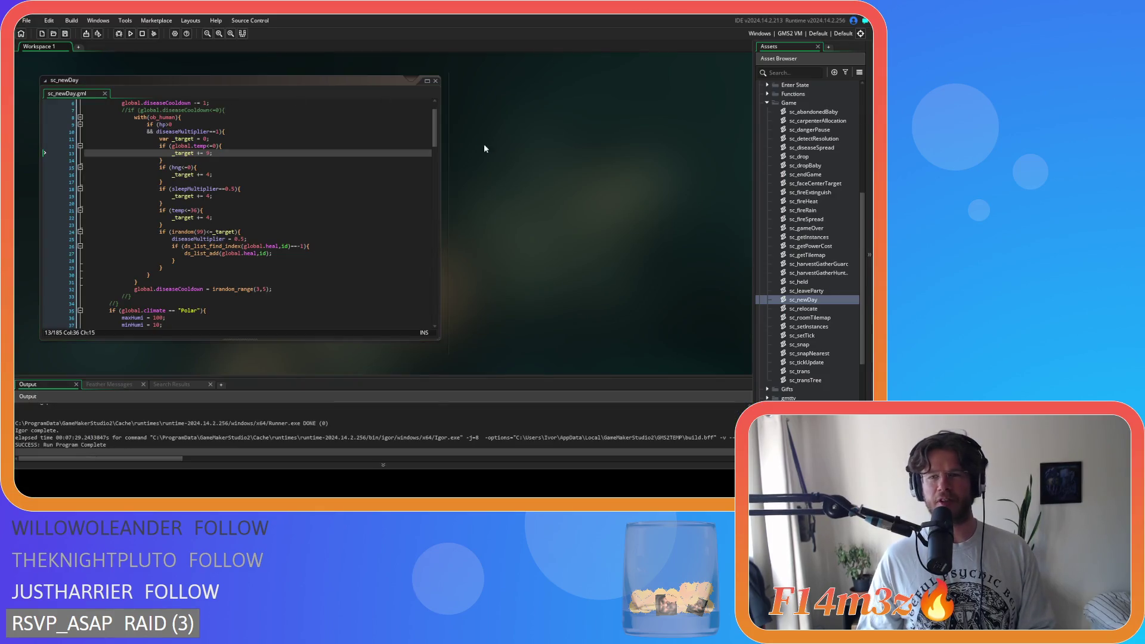
click(569, 203)
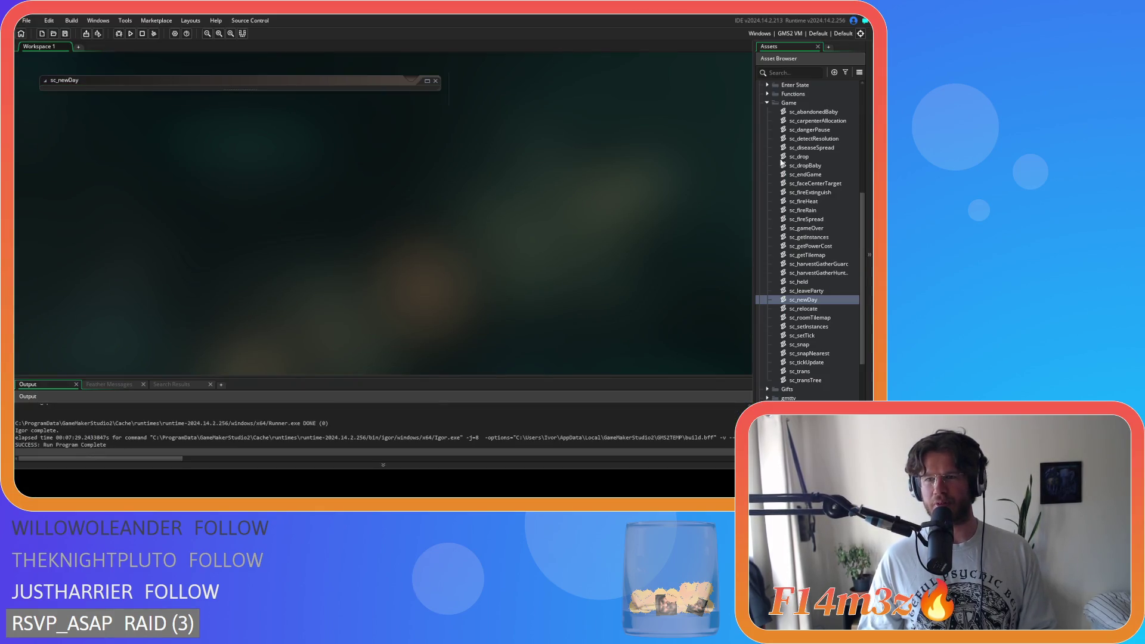
click(767, 106)
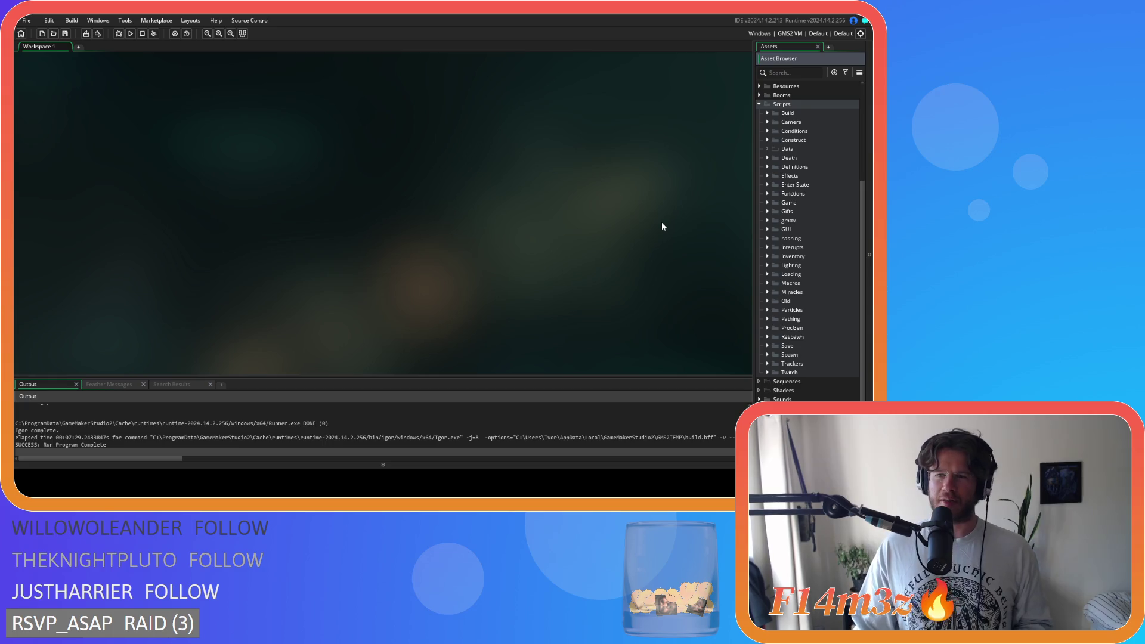
click(768, 203)
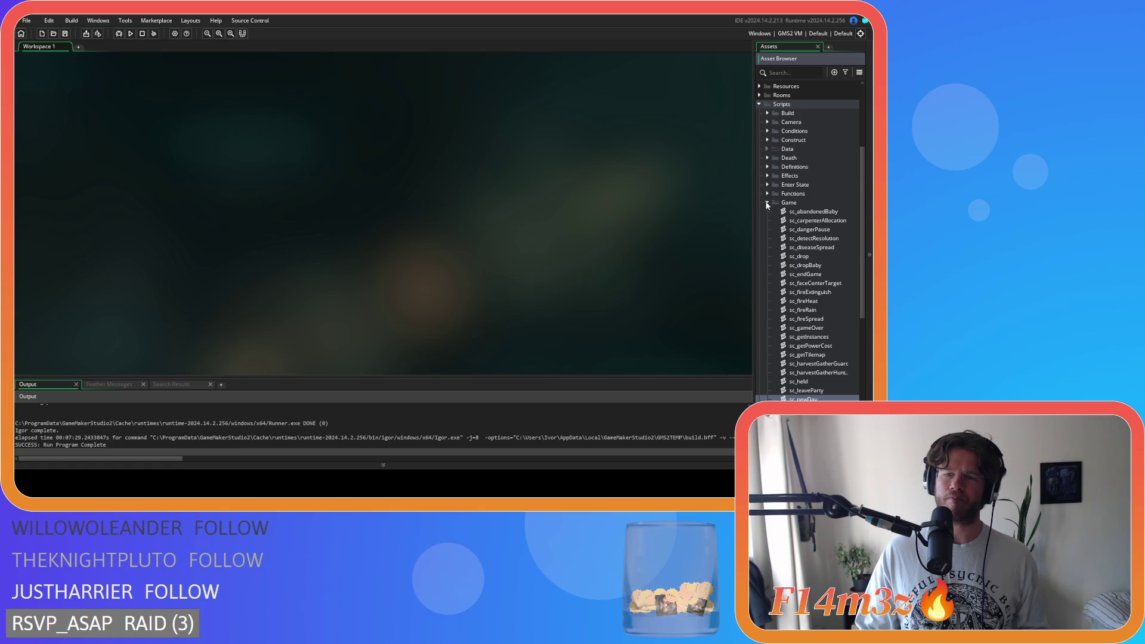
click(767, 203)
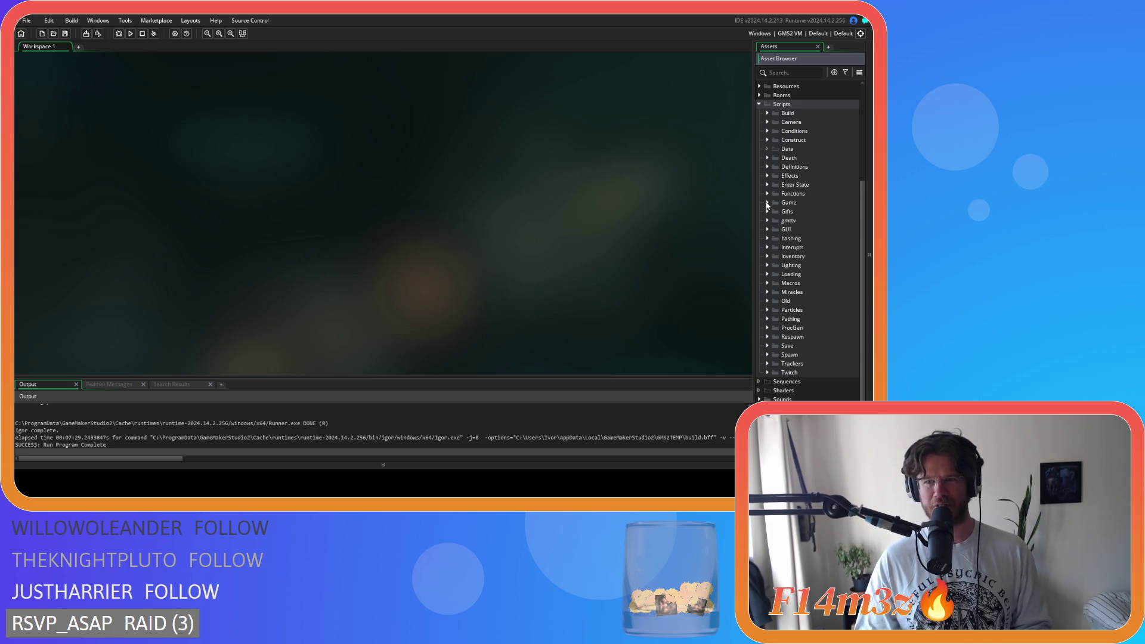
click(767, 202)
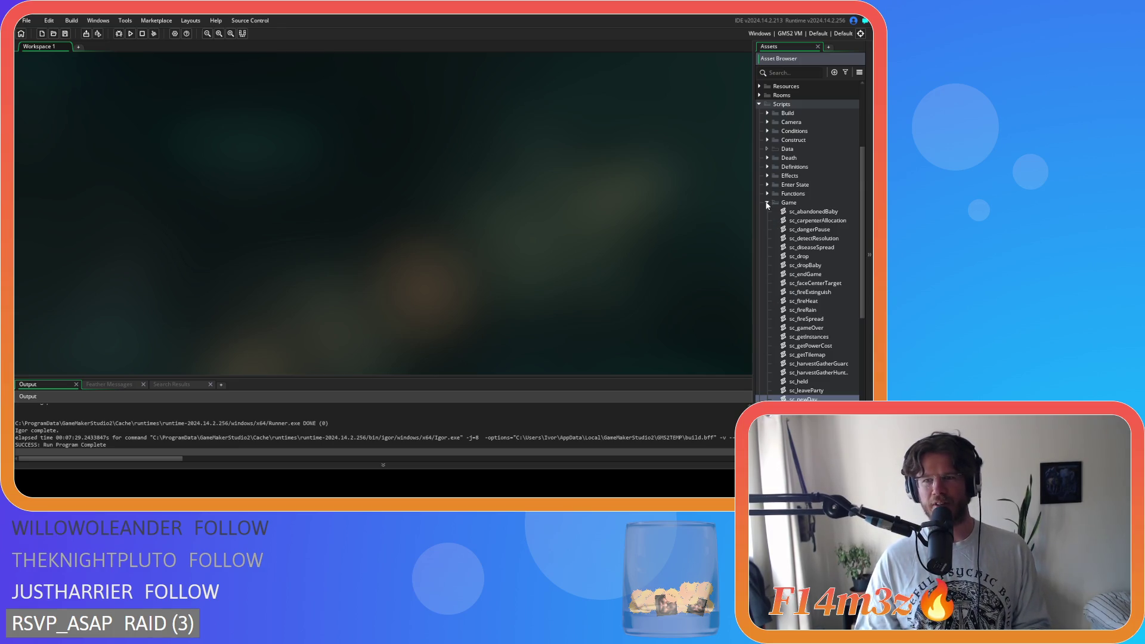
Add global.season = "Spring" after the spellbookPage line in sc_endGame and save it
double_click(829, 273)
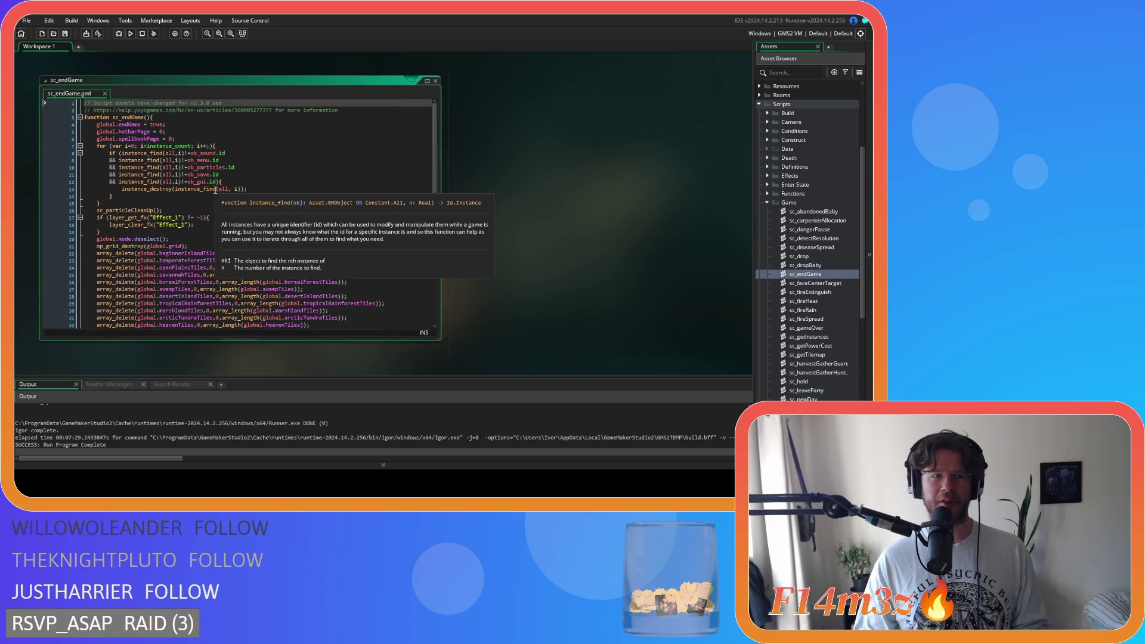
click(301, 139)
key(Return)
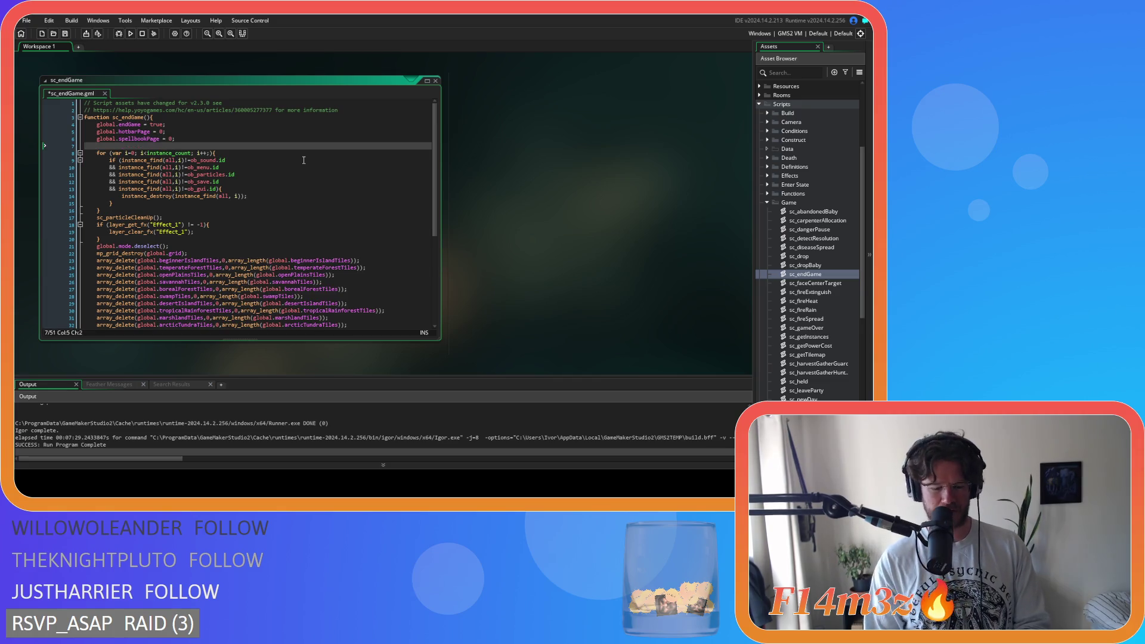
text(global.season = "Spring";)
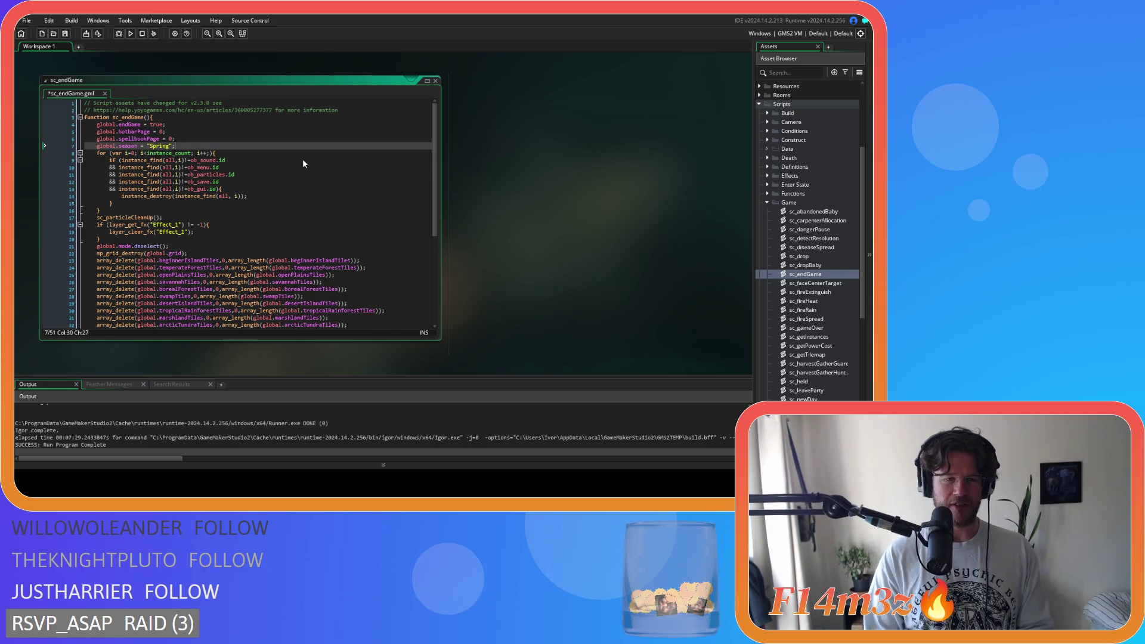
key(ctrl+s)
scroll(302, 159, down, 7)
scroll(302, 159, up, 7)
Open ob_gui's Draw GUI code from Objects > Game in the Asset Browser
click(767, 203)
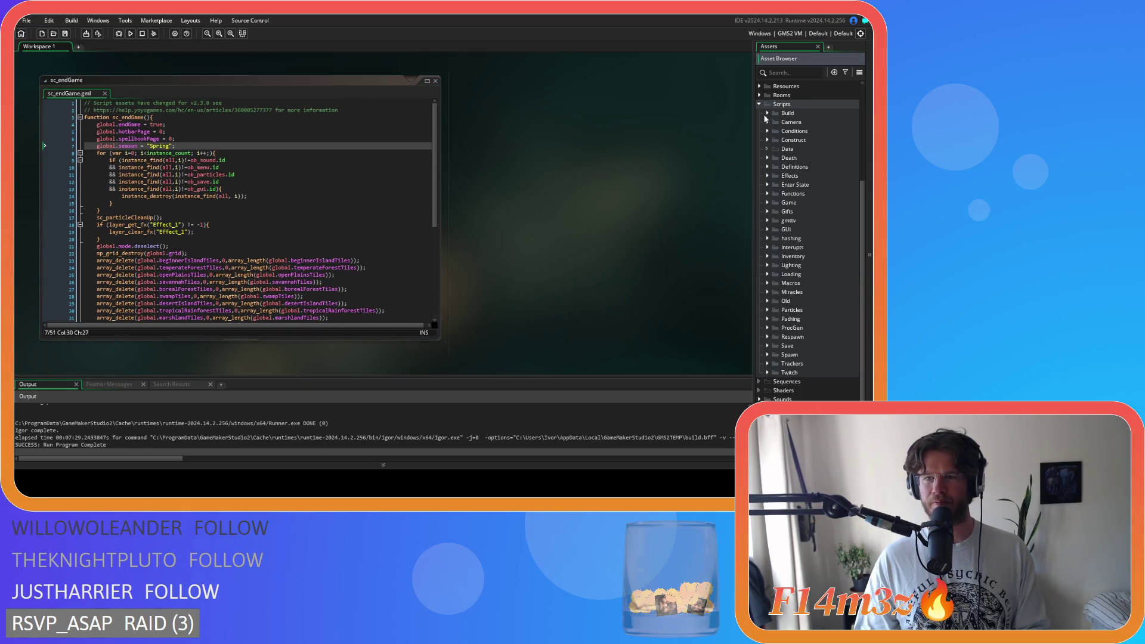
click(759, 104)
click(759, 204)
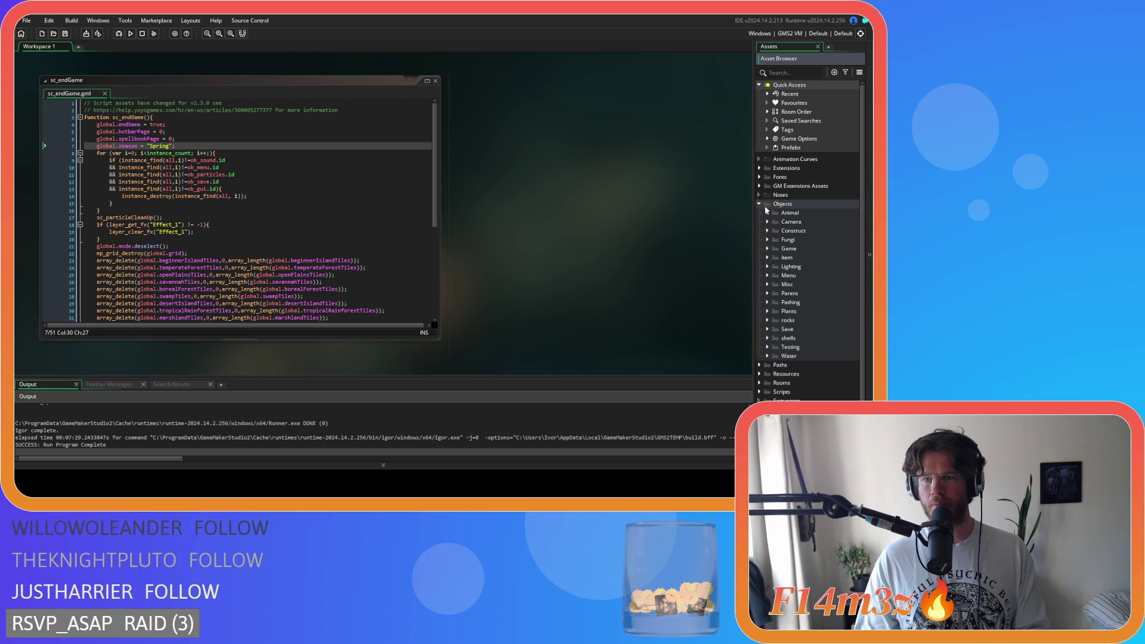
click(766, 249)
double_click(797, 275)
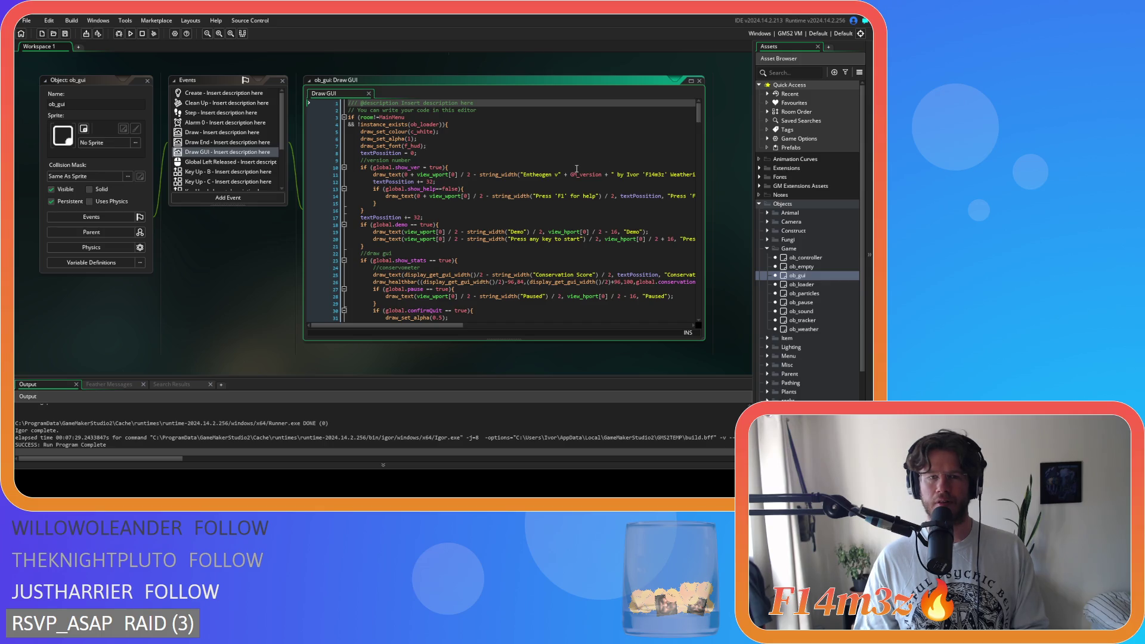
Scroll ob_gui's Draw GUI to the global.windows drawing loop near line 222 and select global
scroll(576, 169, down, 5)
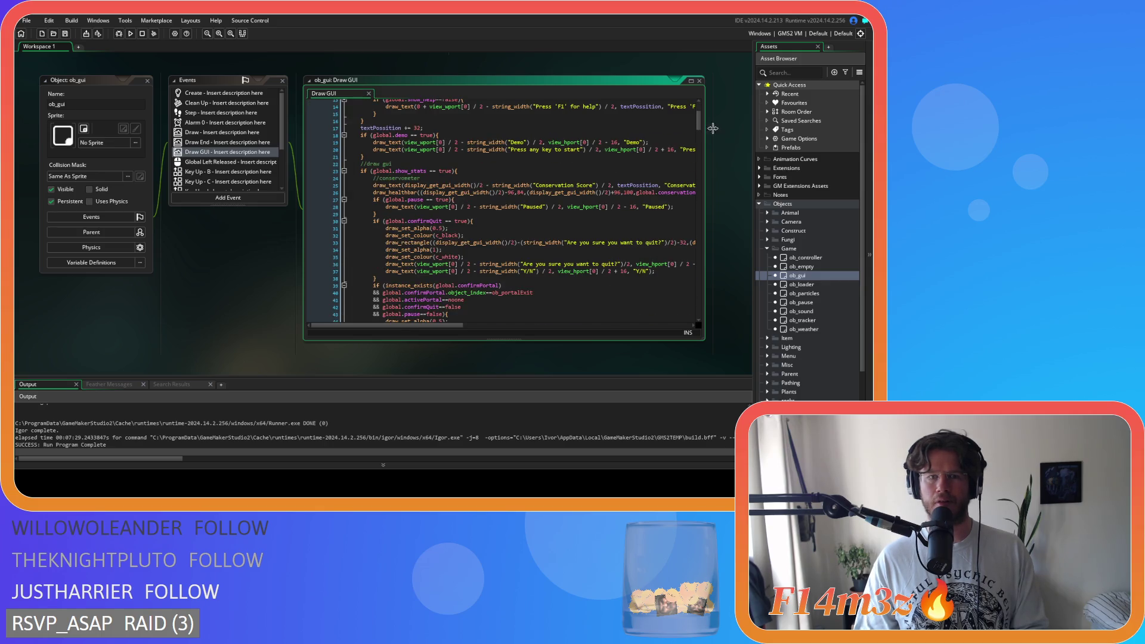
mouse_move(698, 119)
mouse_down()
mouse_move(698, 301)
mouse_move(697, 233)
mouse_up()
drag(698, 236, 699, 243)
click(430, 185)
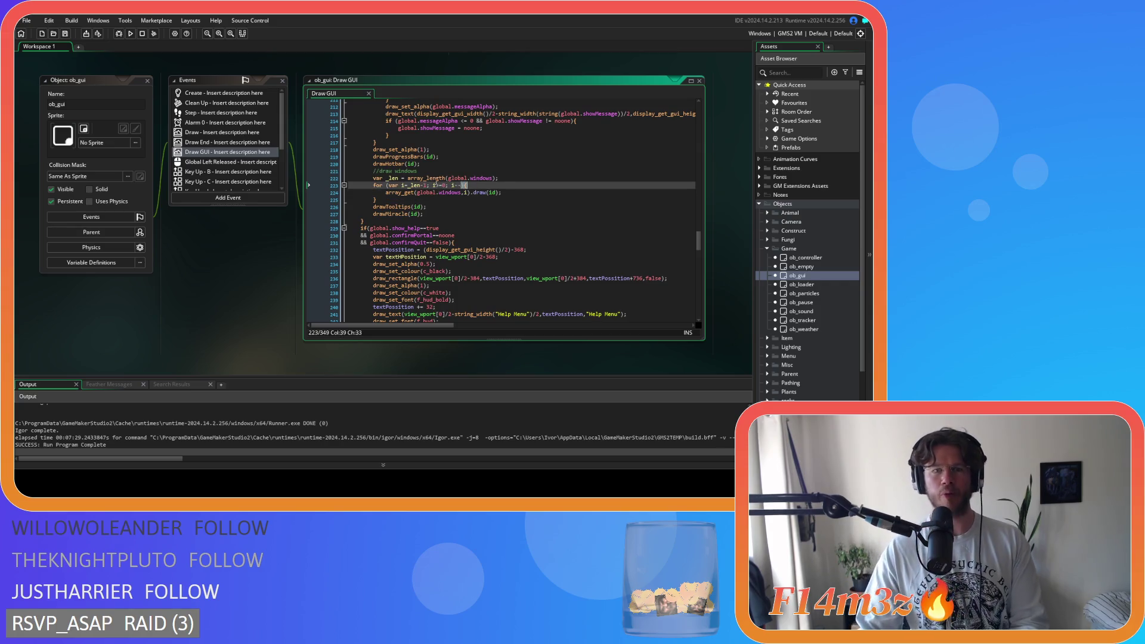
double_click(462, 178)
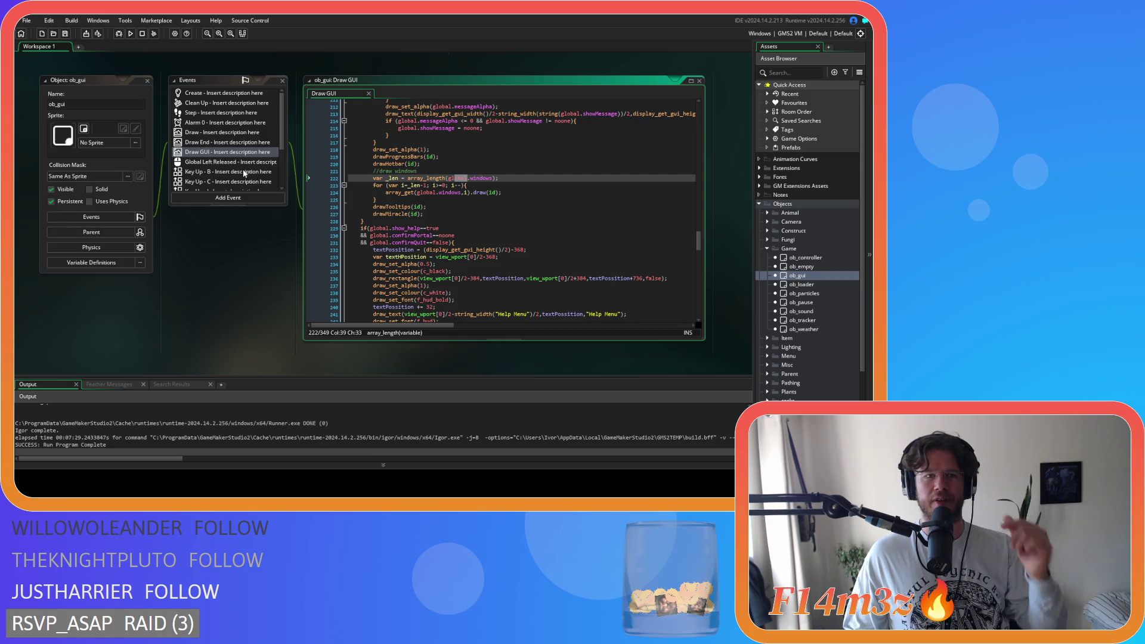
scroll(823, 239, down, 4)
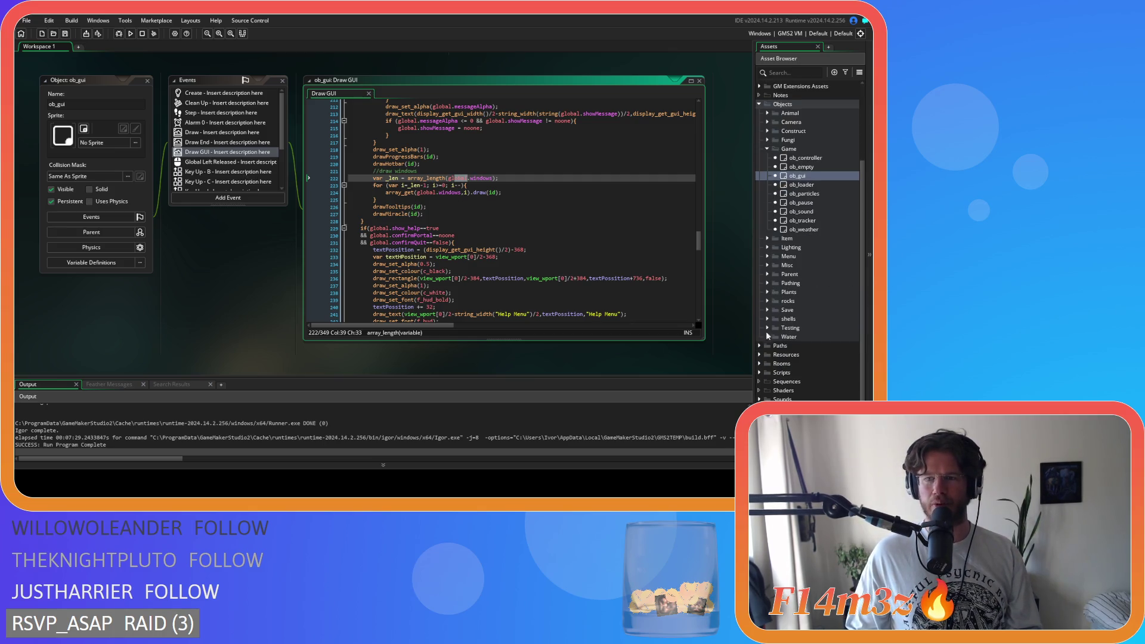
Open sc_windowInventory from Scripts > GUI > Inventory
click(761, 373)
scroll(775, 334, down, 6)
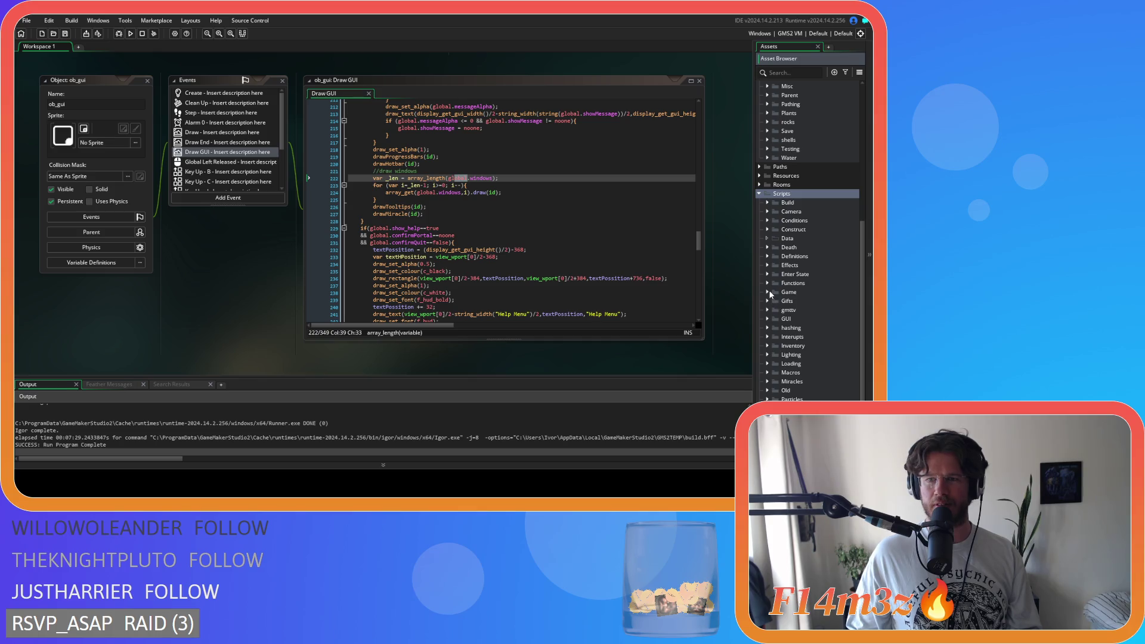
click(767, 318)
scroll(775, 312, down, 3)
click(775, 265)
double_click(822, 273)
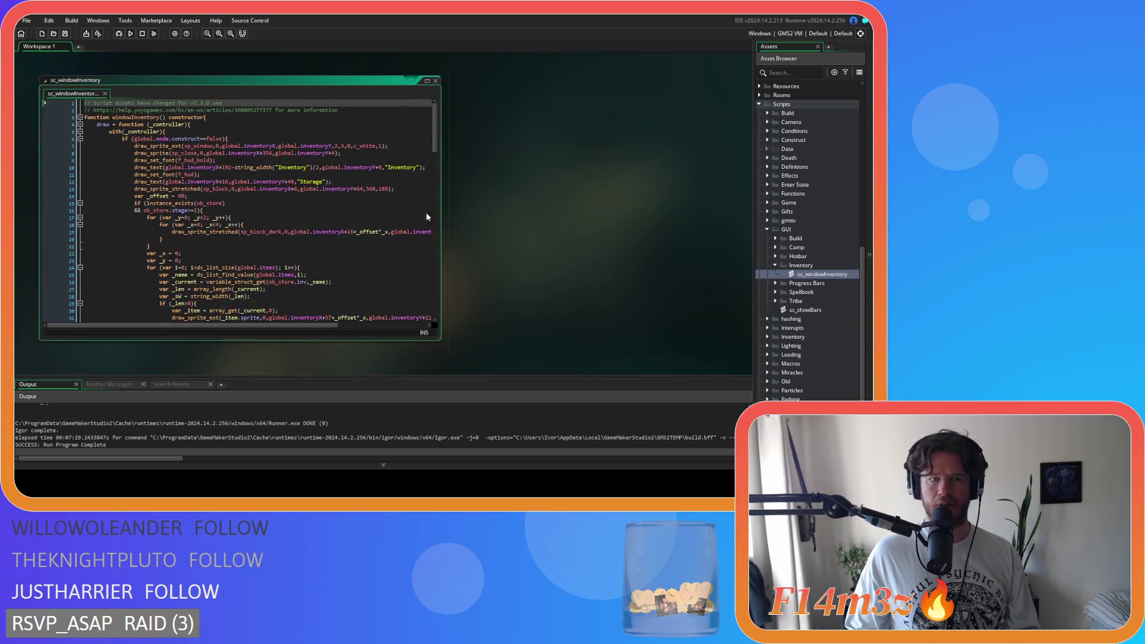
Inspect the array_delete window-removal call on line 106 of sc_windowInventory, then close the script
mouse_move(434, 148)
mouse_down()
mouse_move(439, 244)
mouse_move(428, 282)
mouse_up()
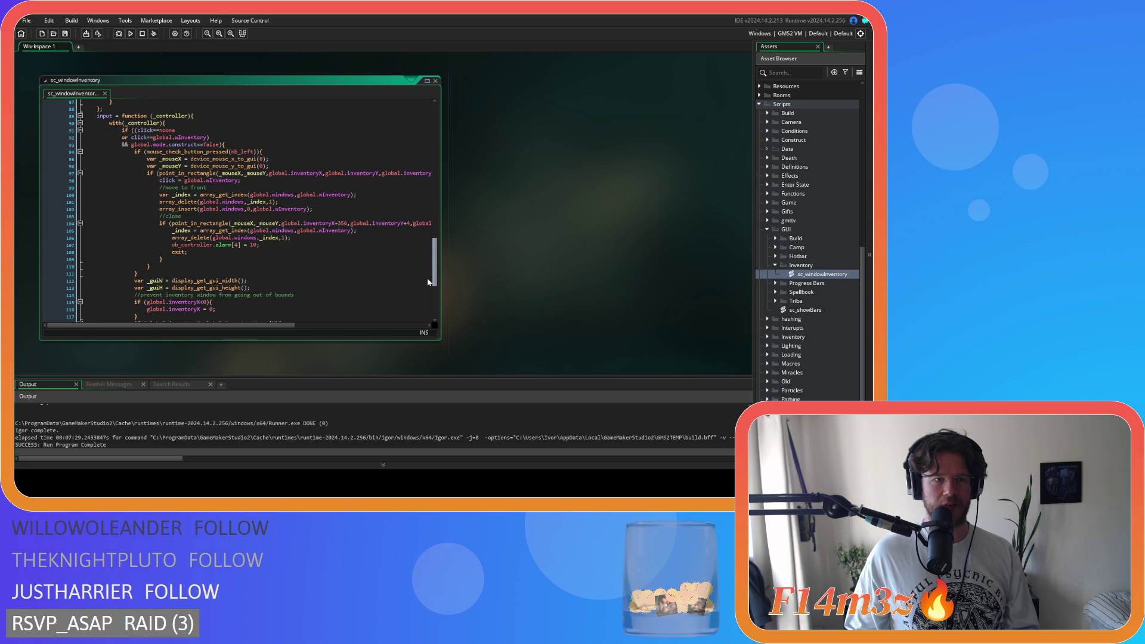
drag(189, 237, 300, 241)
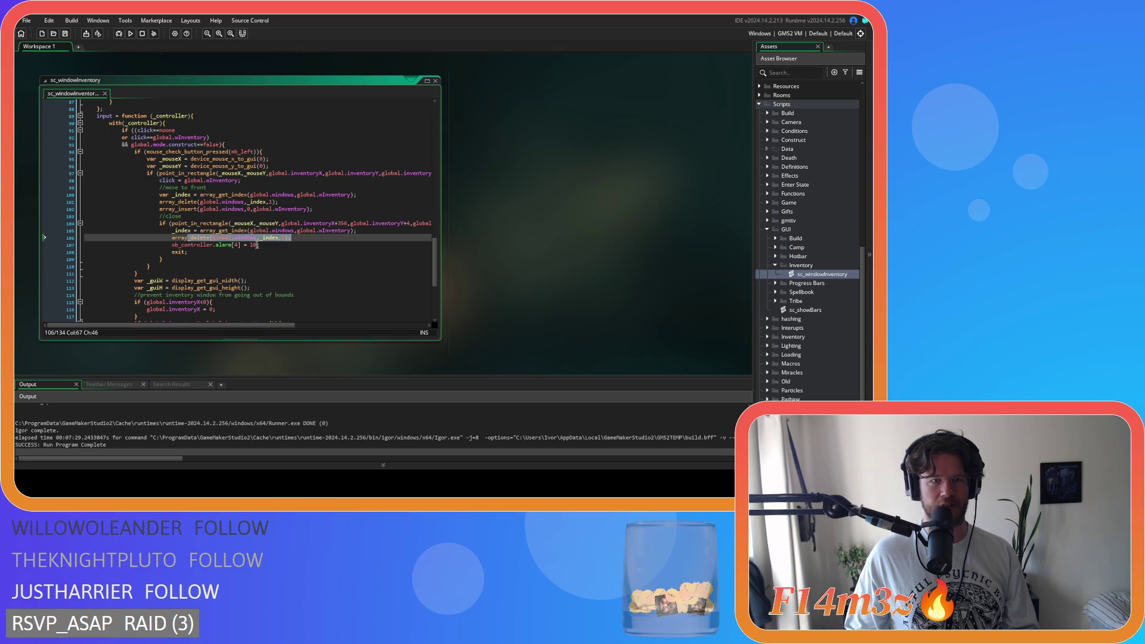
click(258, 244)
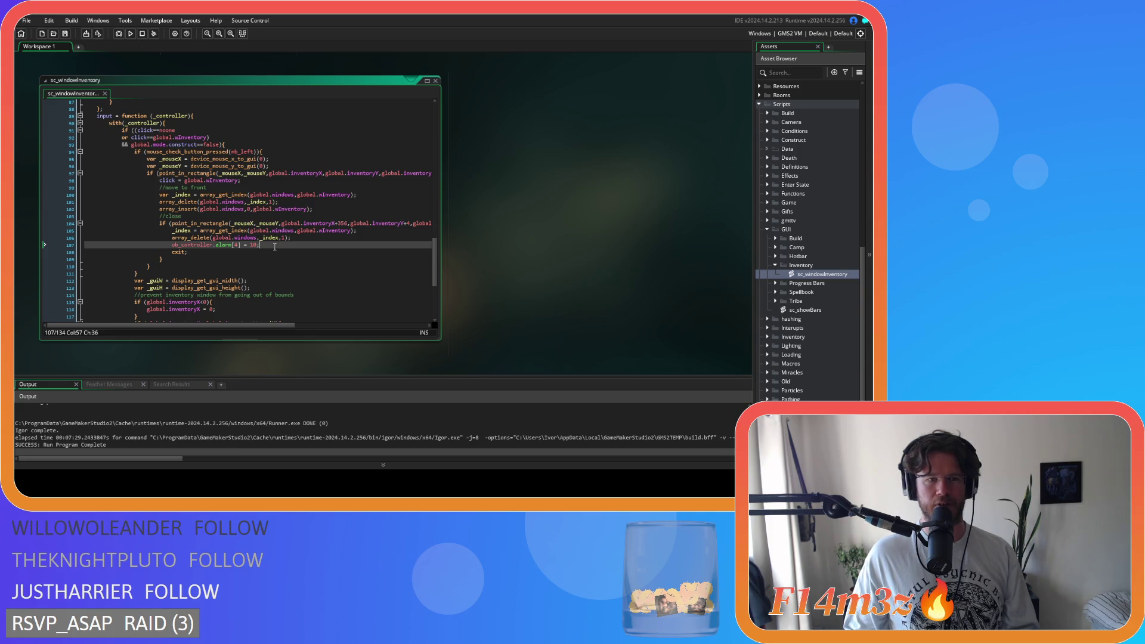
scroll(275, 246, down, 2)
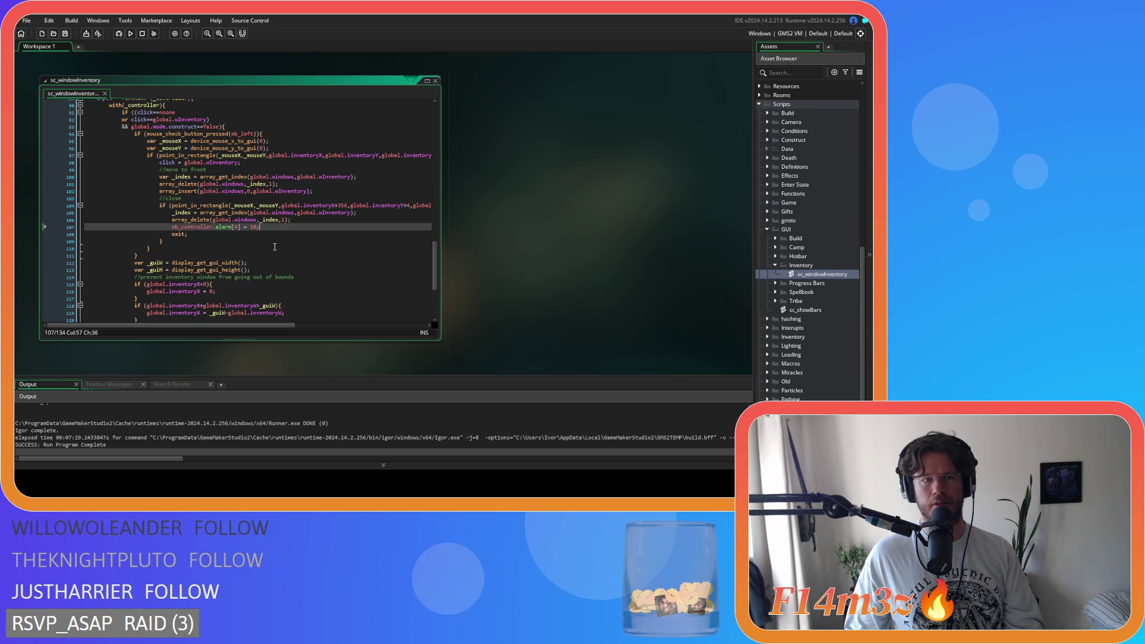
scroll(274, 246, up, 1)
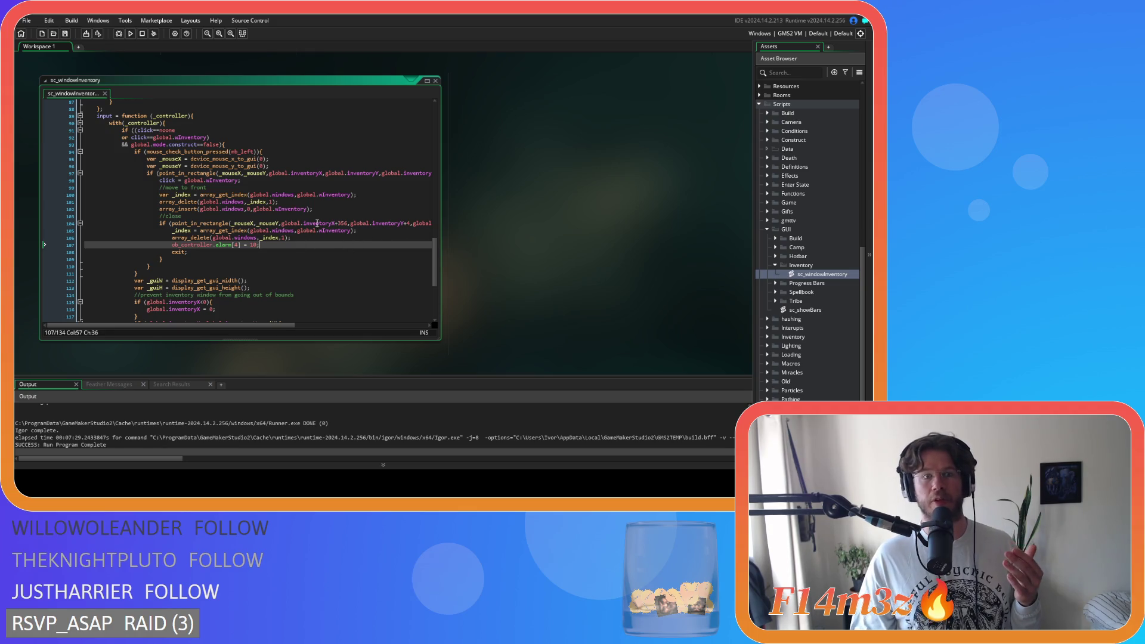
click(435, 80)
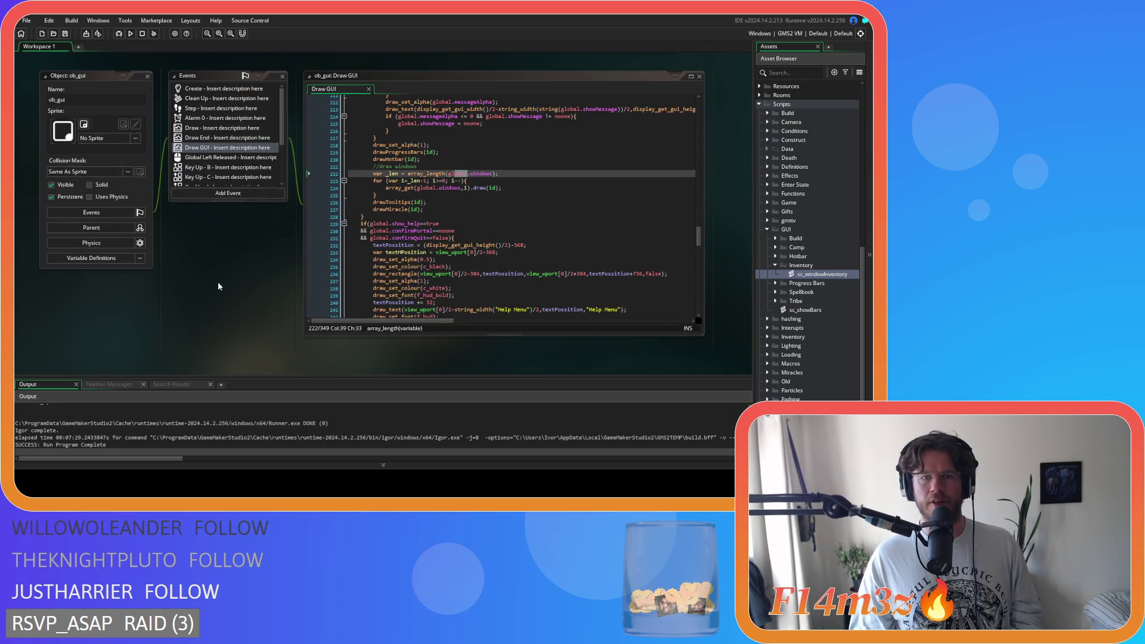
Add line 8 array_delete(global.windows,0,array_length(global.windows)-1) to sc_endGame and save
scroll(217, 282, up, 5)
click(219, 218)
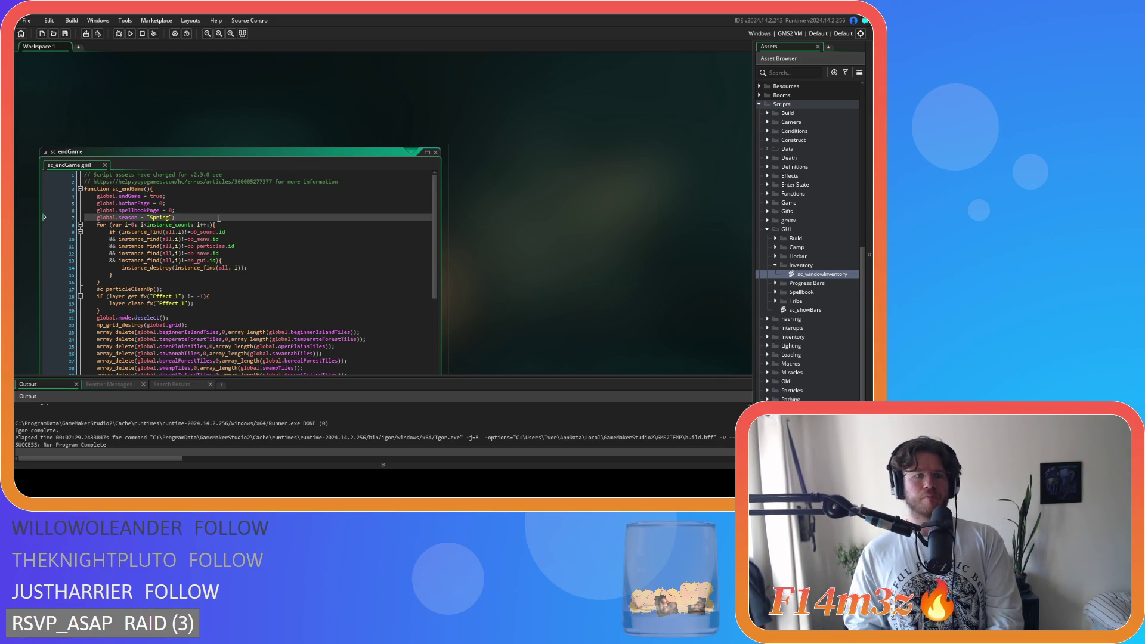
key(Return)
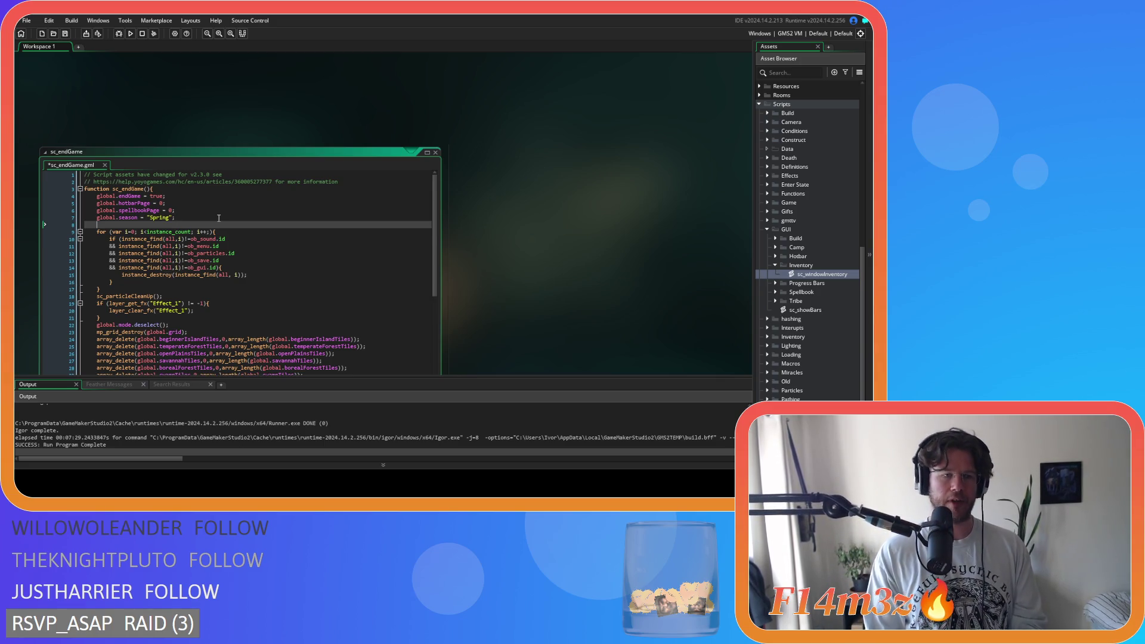
text(array_del)
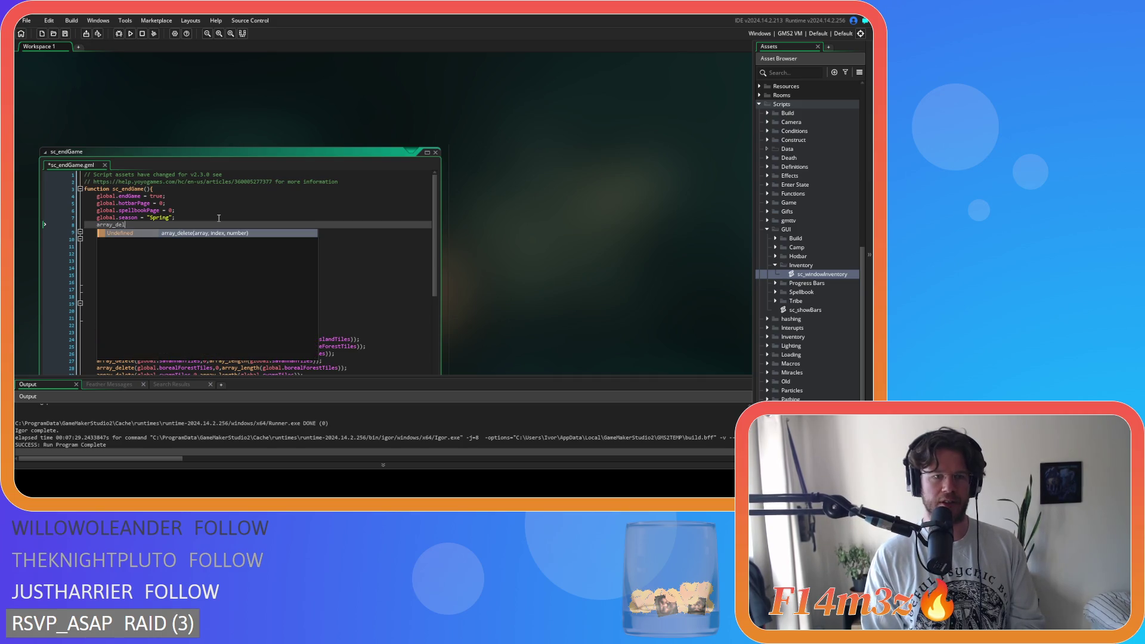
key(Return)
text(global.)
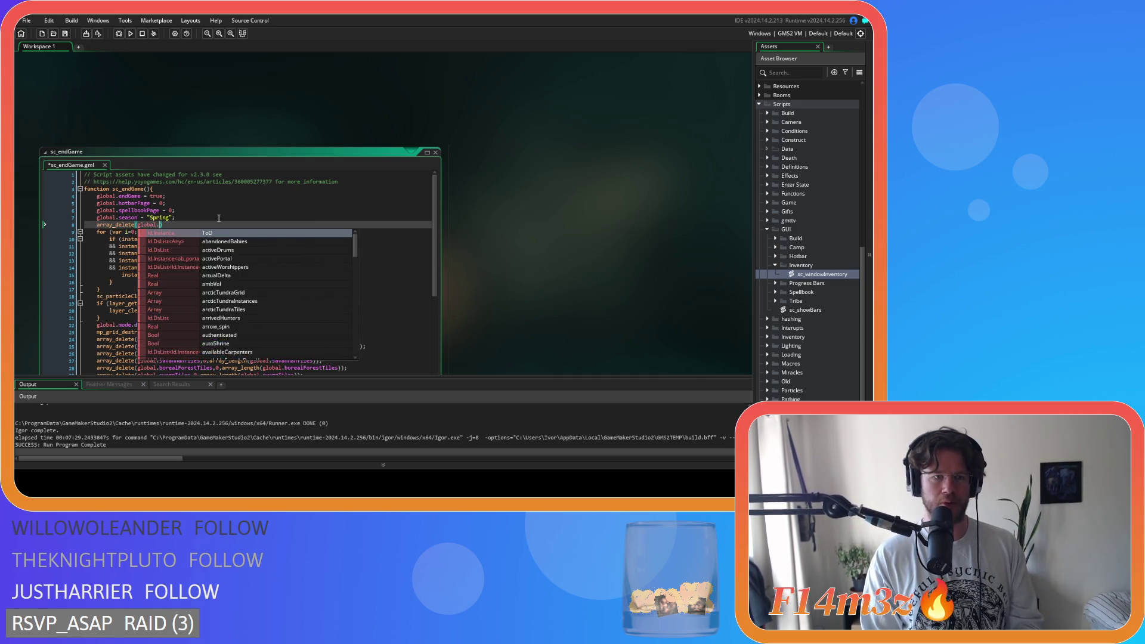
text(windows,)
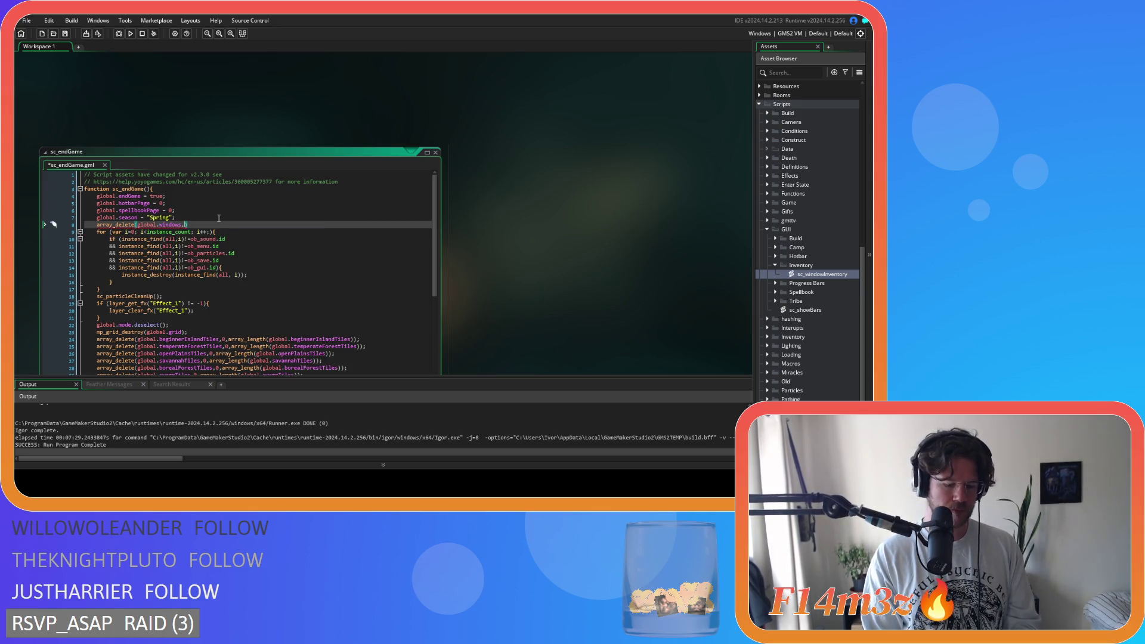
scroll(534, 216, down, 2)
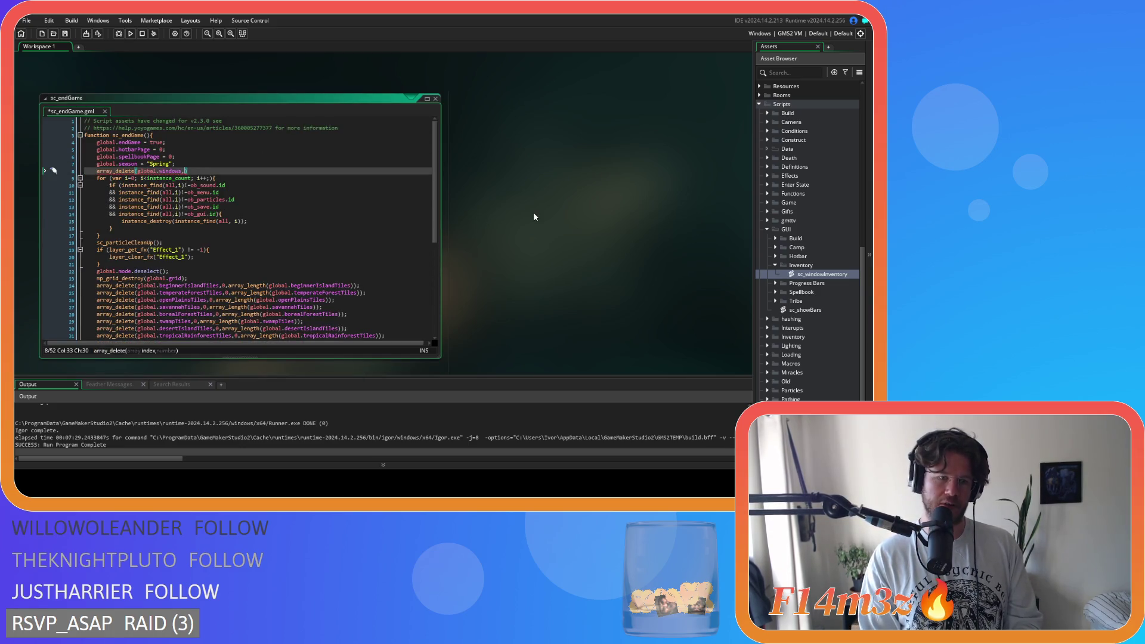
text(0,)
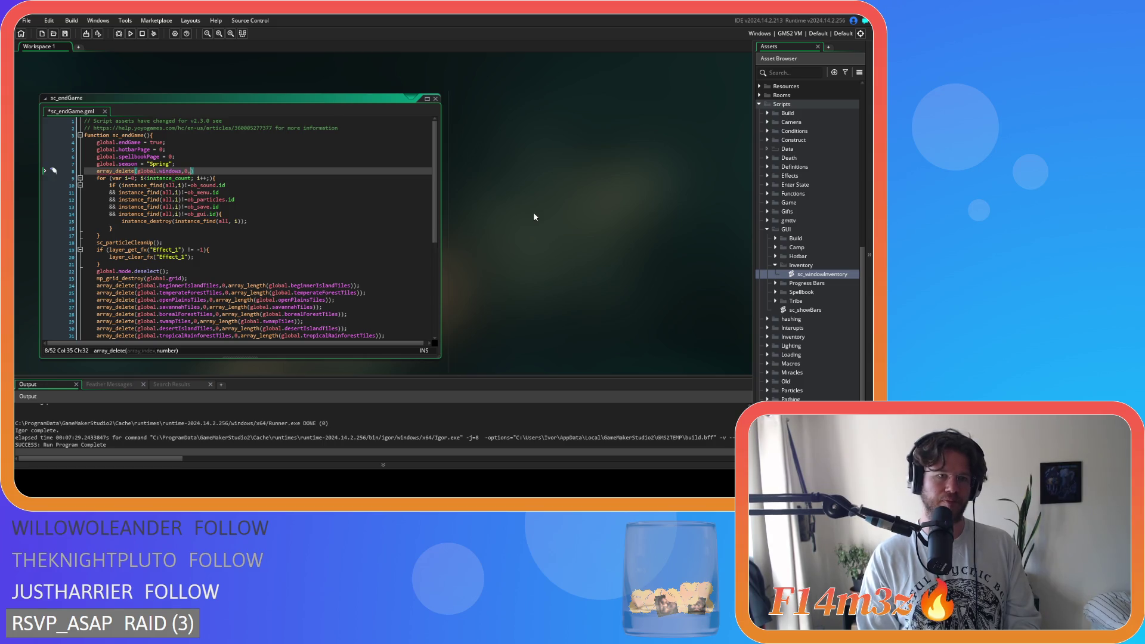
text(array_l)
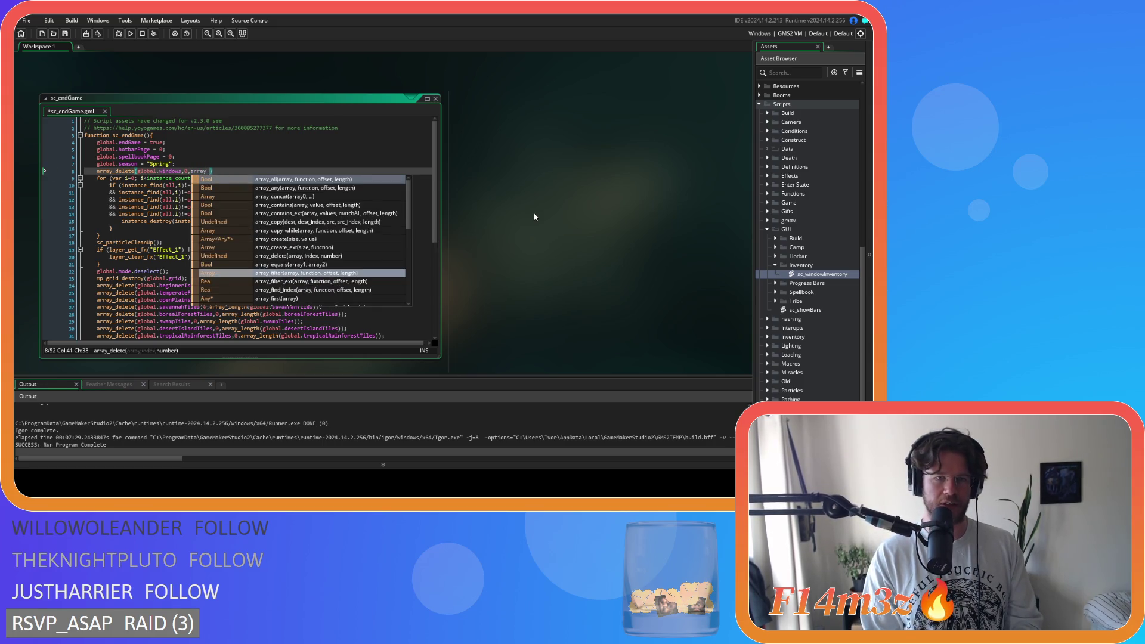
text(e)
key(Return)
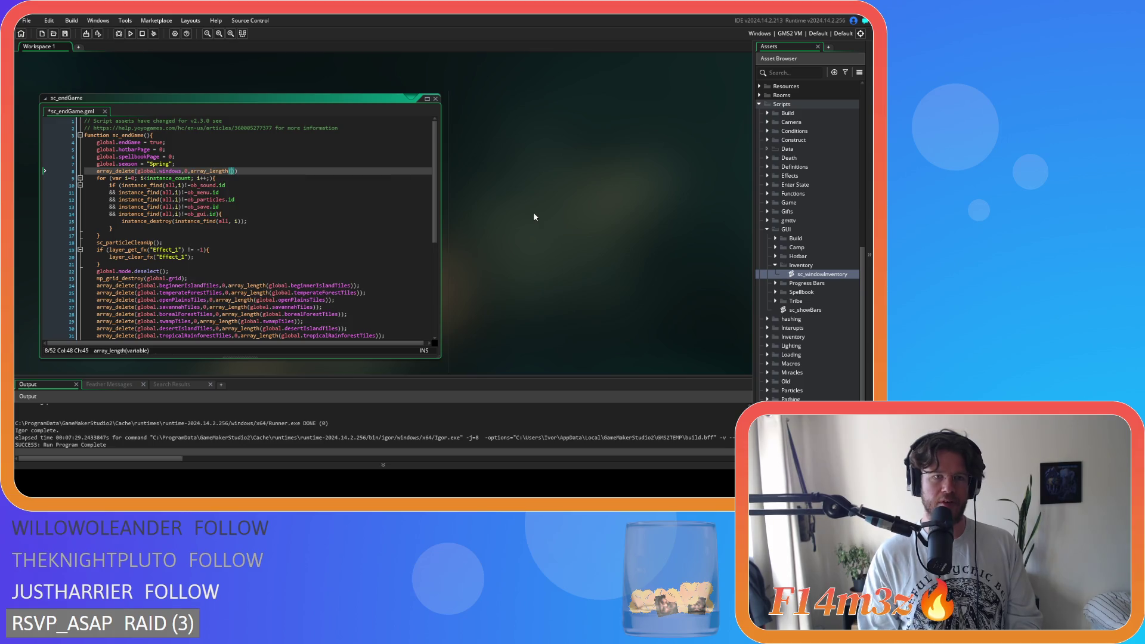
text(global.win)
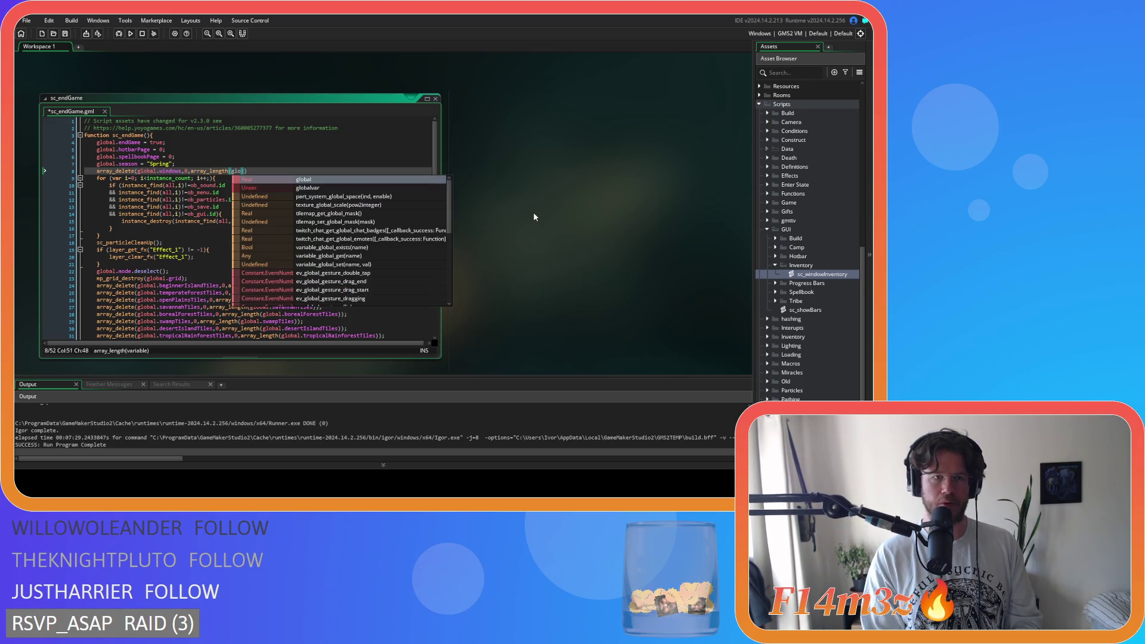
key(Return)
text())
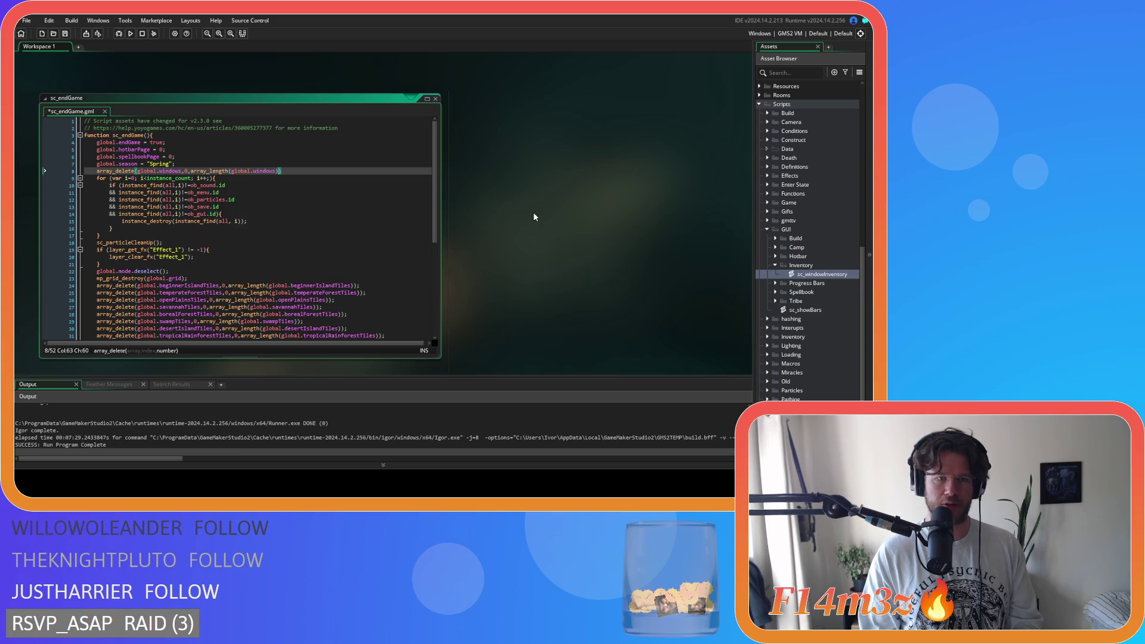
text(-1)
key(ctrl+s)
End line 8 with a semicolon, save again, and run the game with F5
click(354, 168)
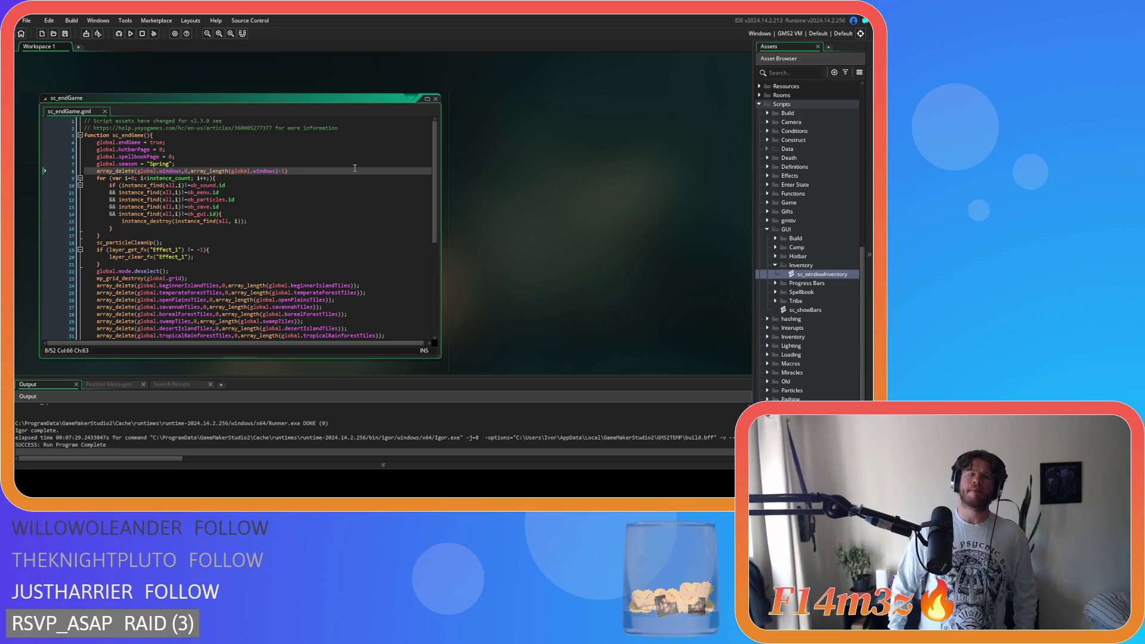
text(;)
key(ctrl+s)
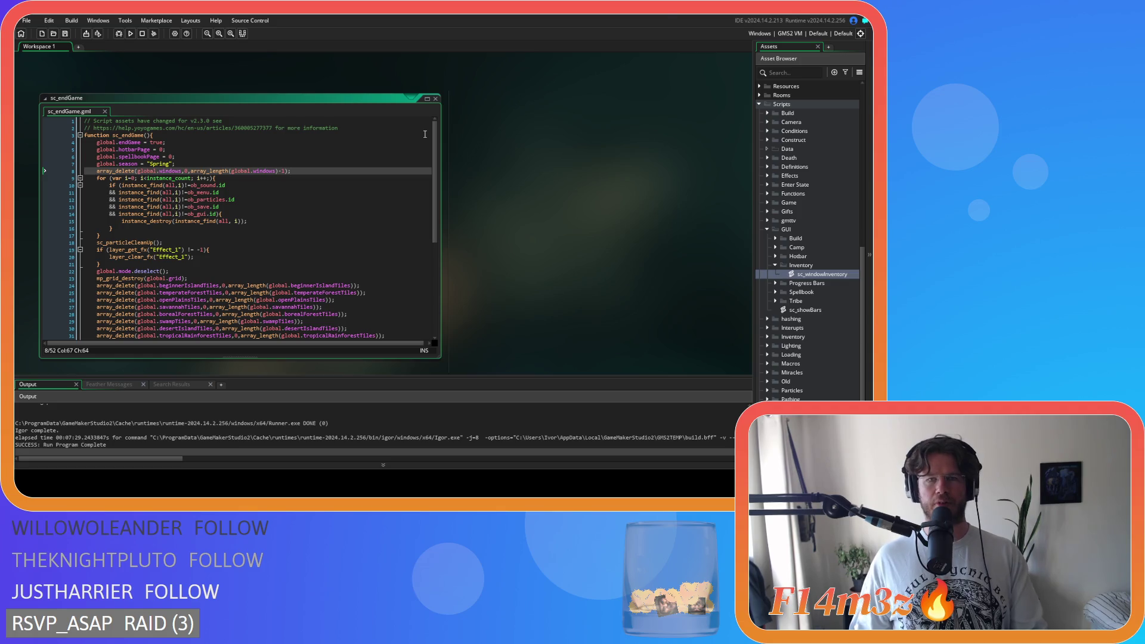
key(F5)
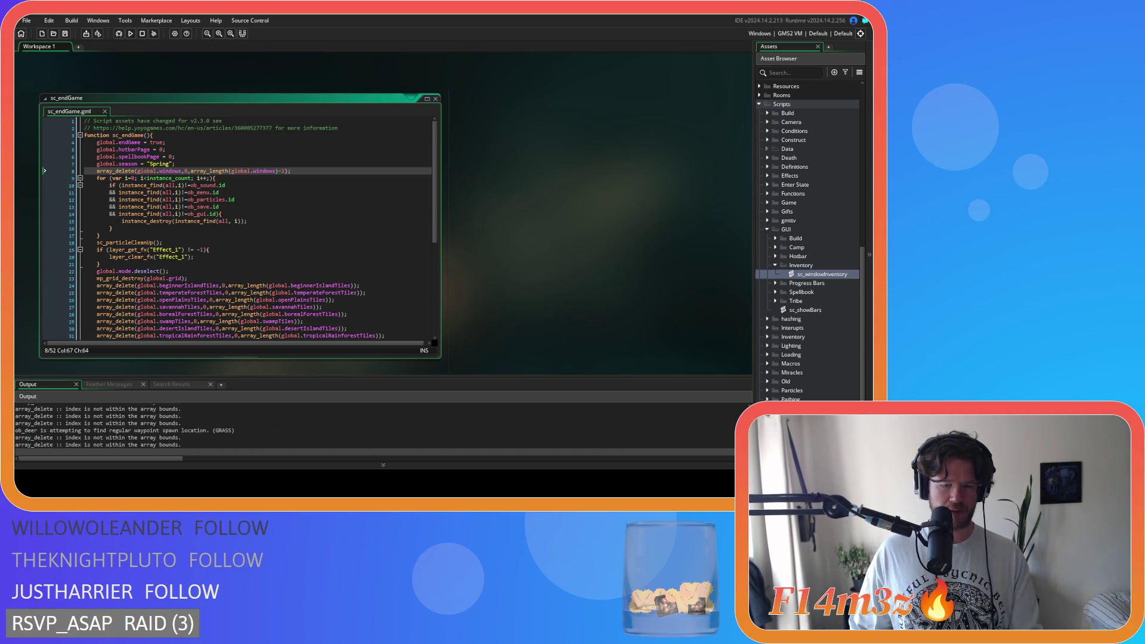
Try the Build, tent, Miracles, Camp and Inventory panels in the test build, then close them
key(alt+Tab)
key(b)
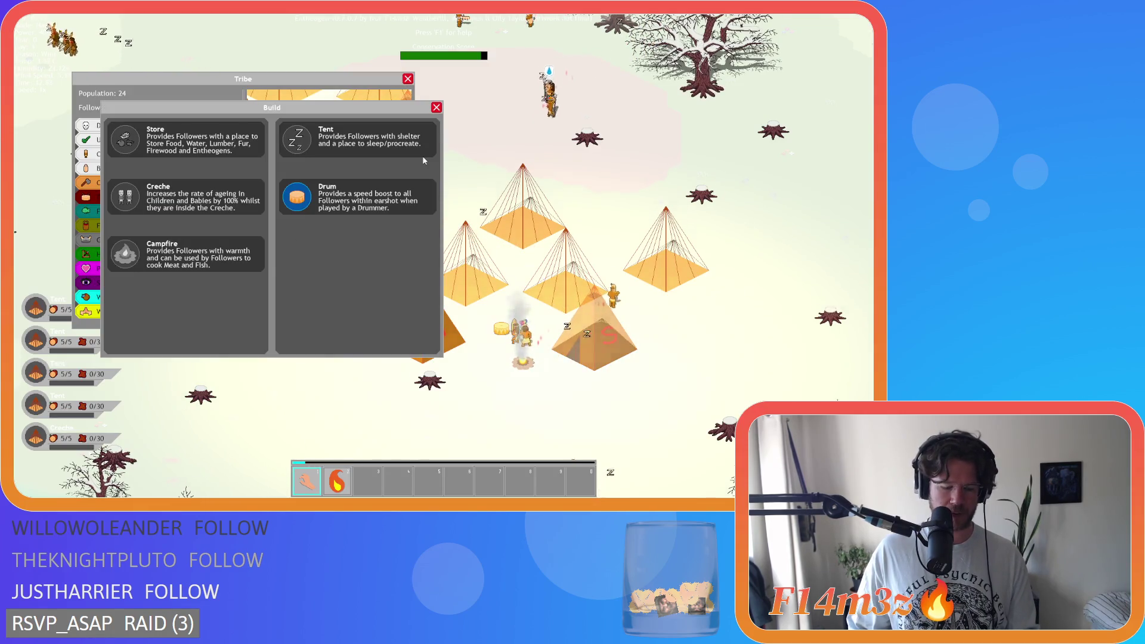
click(423, 157)
key(Escape)
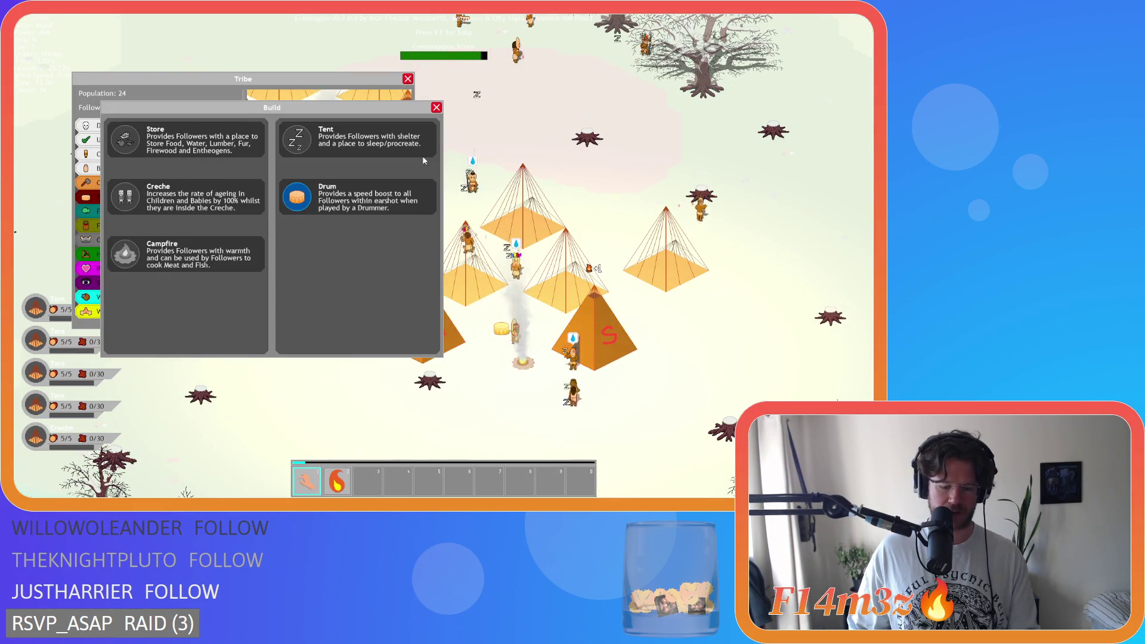
key(m)
key(c)
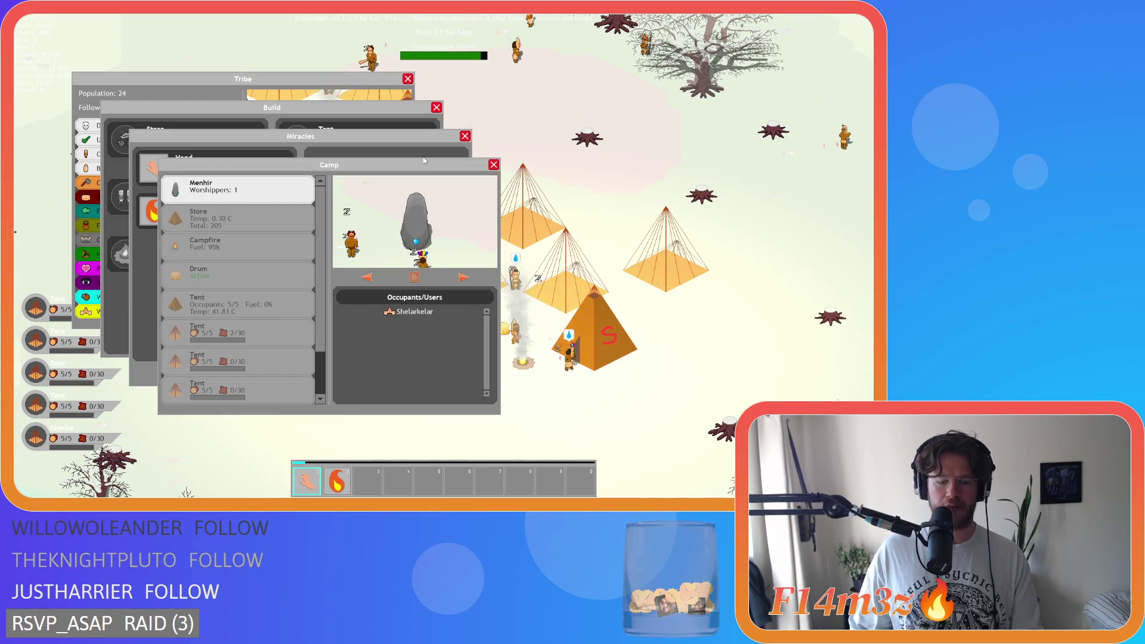
key(i)
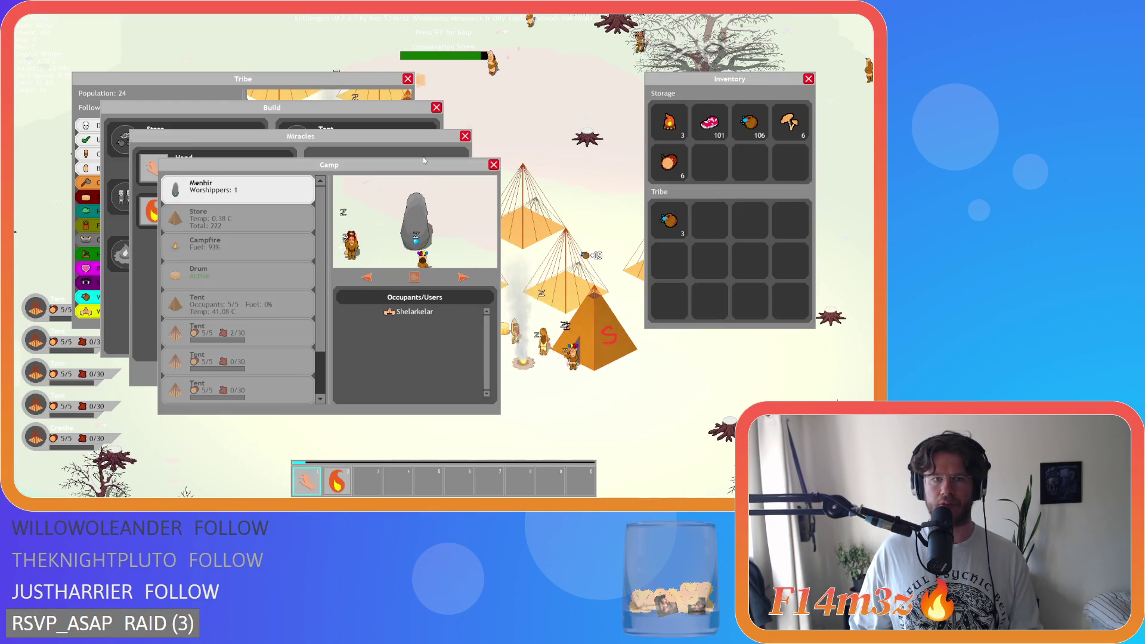
key(i)
key(Escape)
key(Escape)
key(Escape)
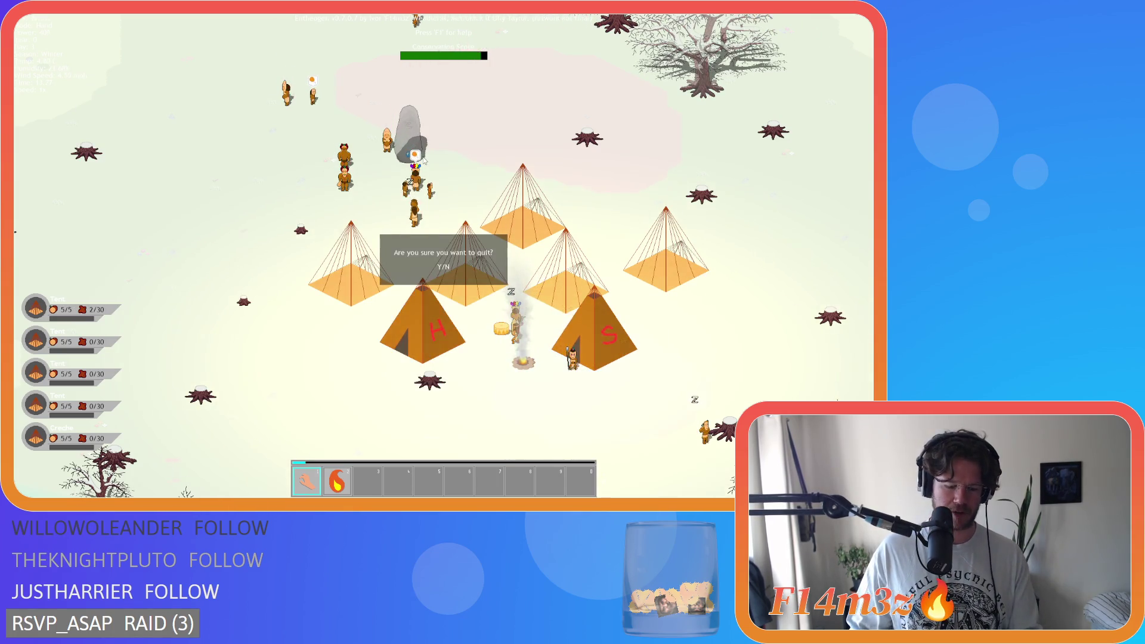
Reopen the Tribe, Build, Miracles, Camp and Inventory panels together
key(t)
key(b)
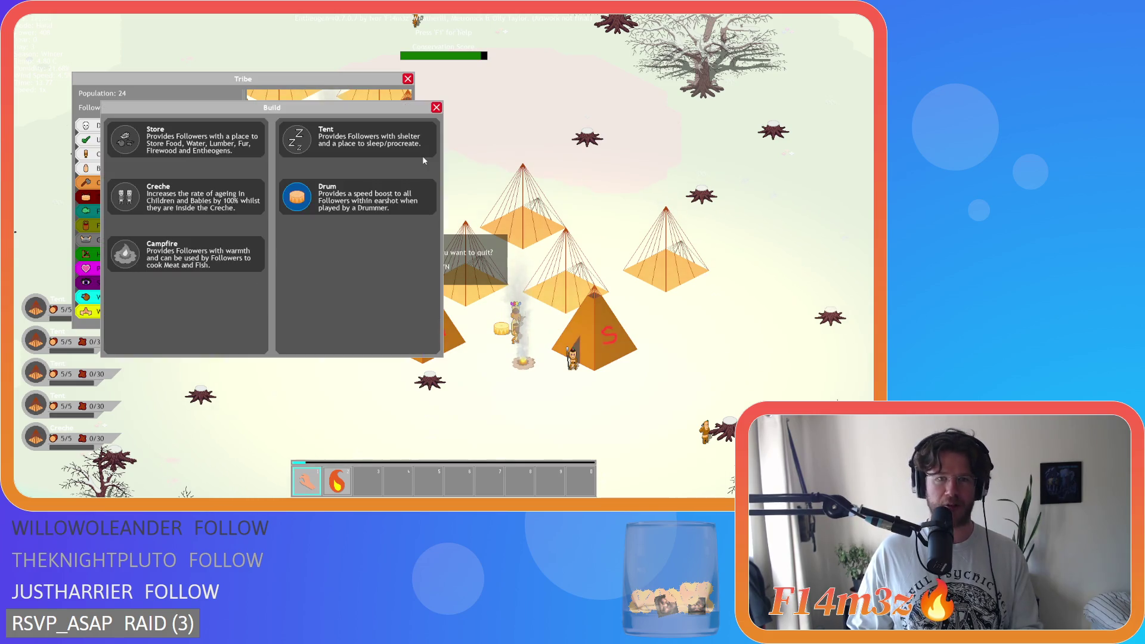
key(m)
key(c)
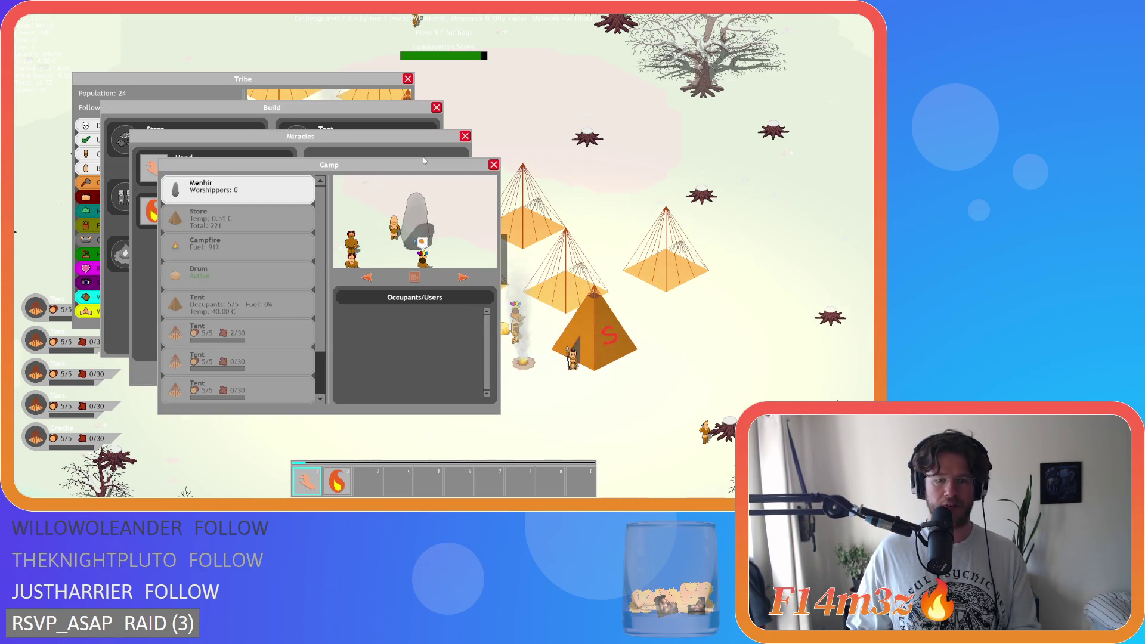
key(i)
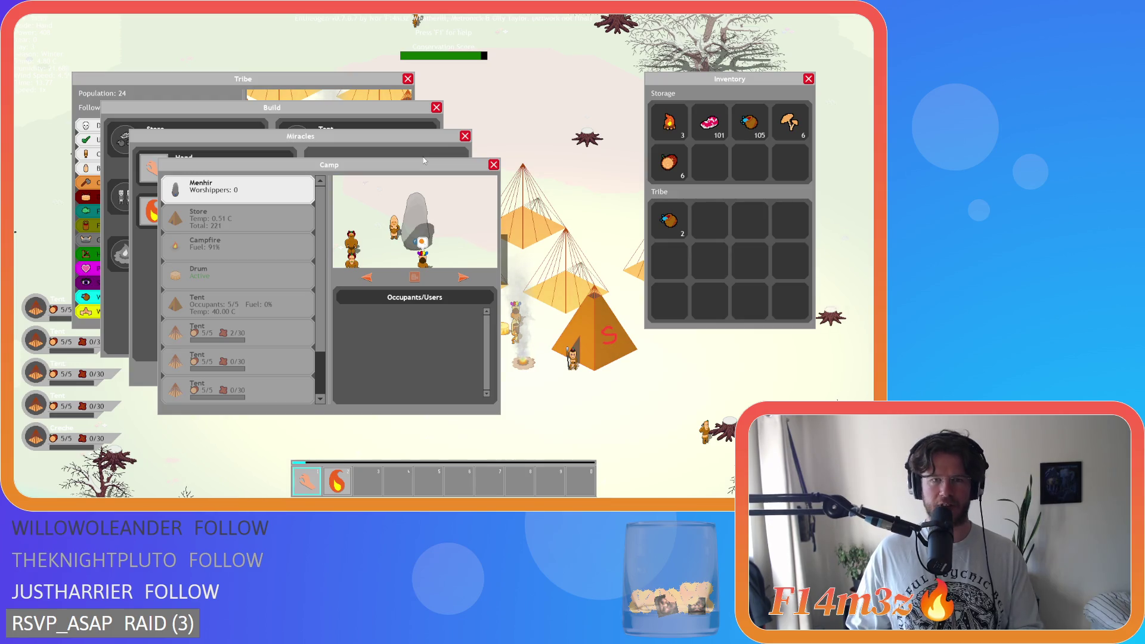
Go to the title screen, reload the winter camp, then quit the game with Y
key(Escape)
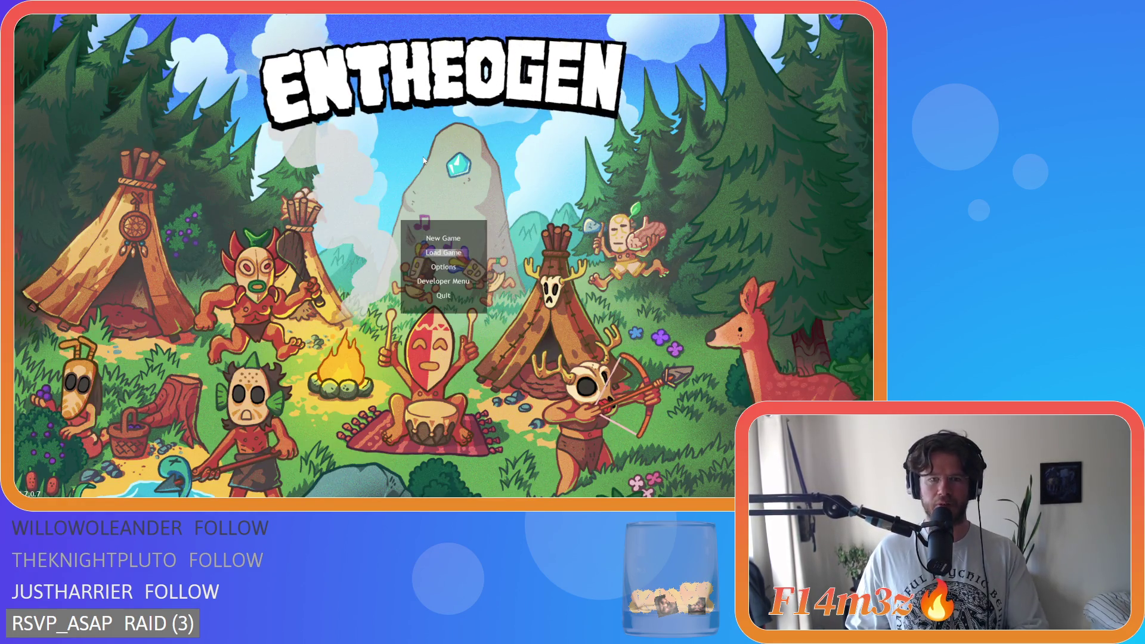
key(Escape)
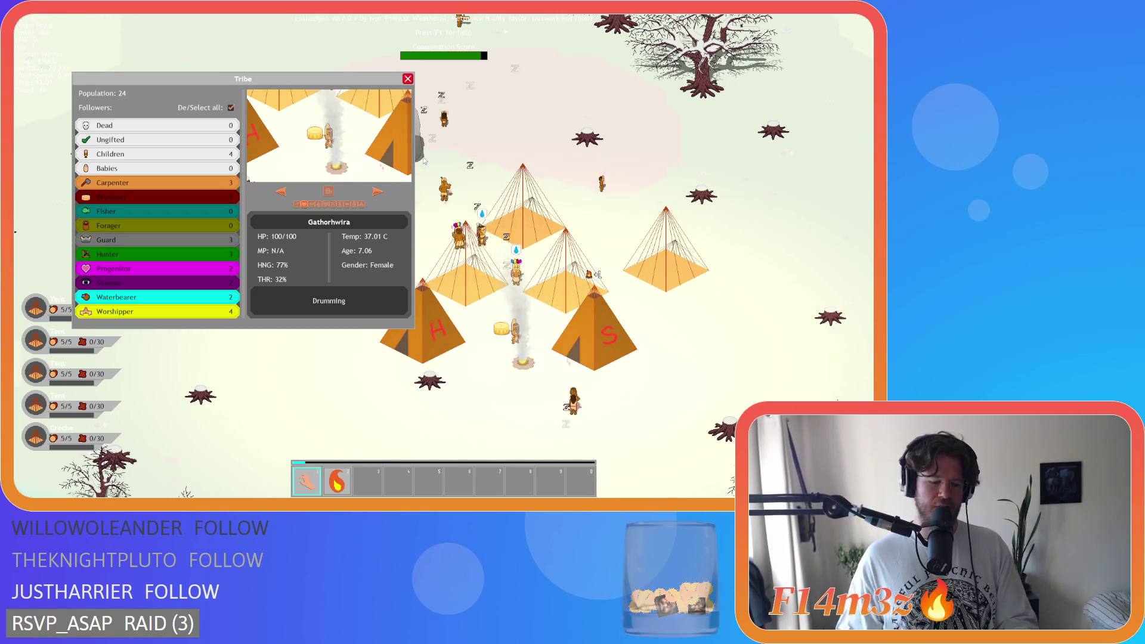
key(Escape)
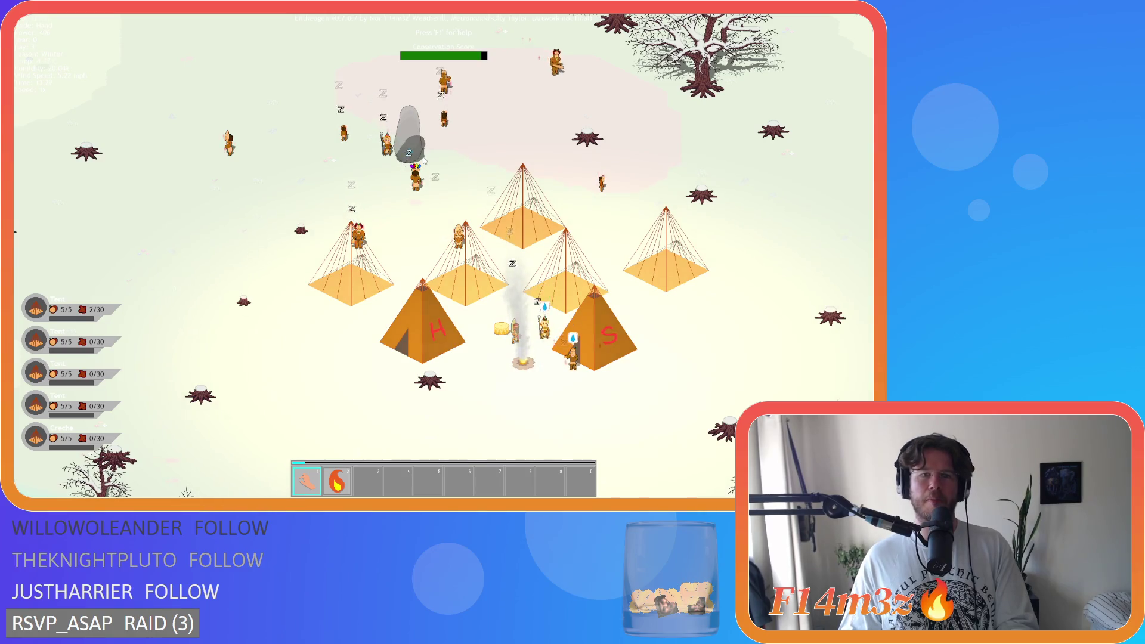
key(Escape)
key(y)
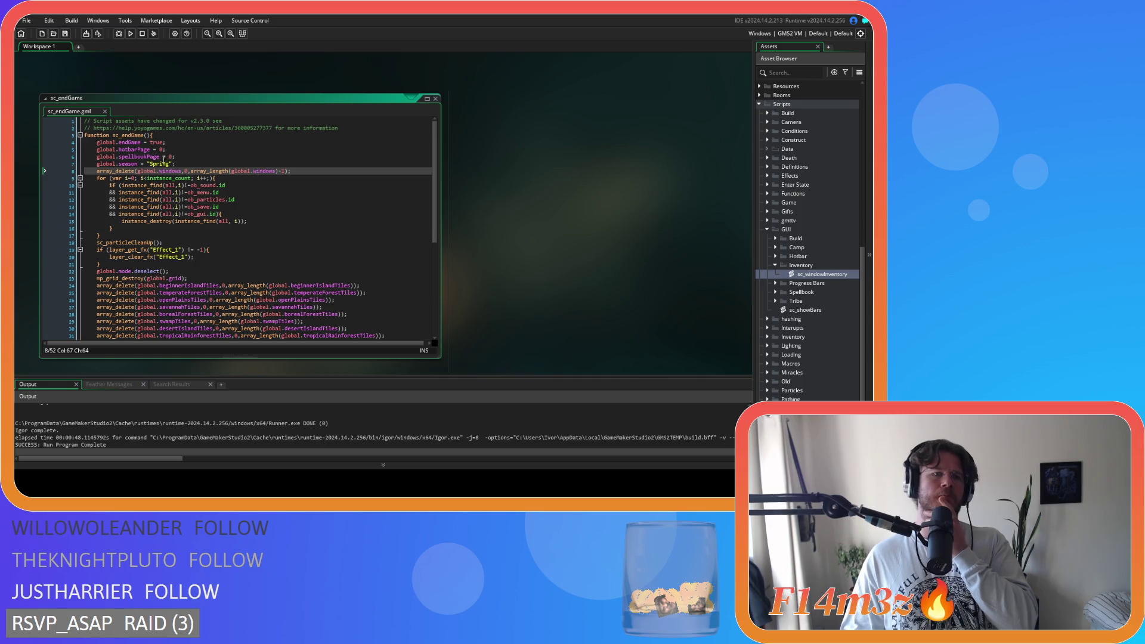
Type 0 as the start index after global.windows on line 8, then select the -1 count argument
click(186, 171)
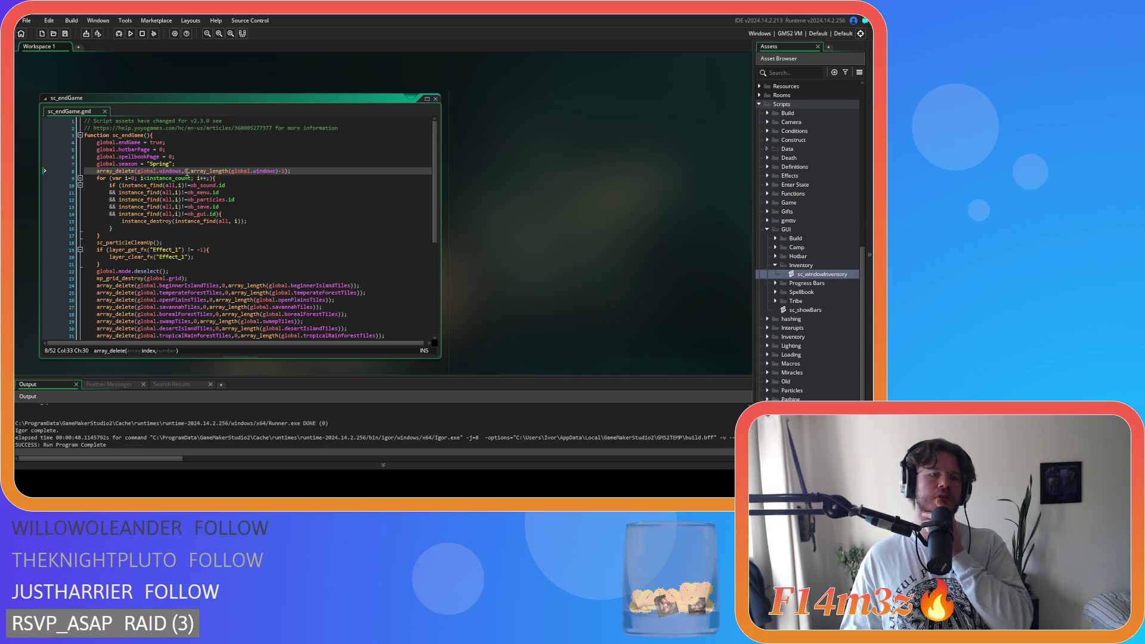
text(0)
click(225, 171)
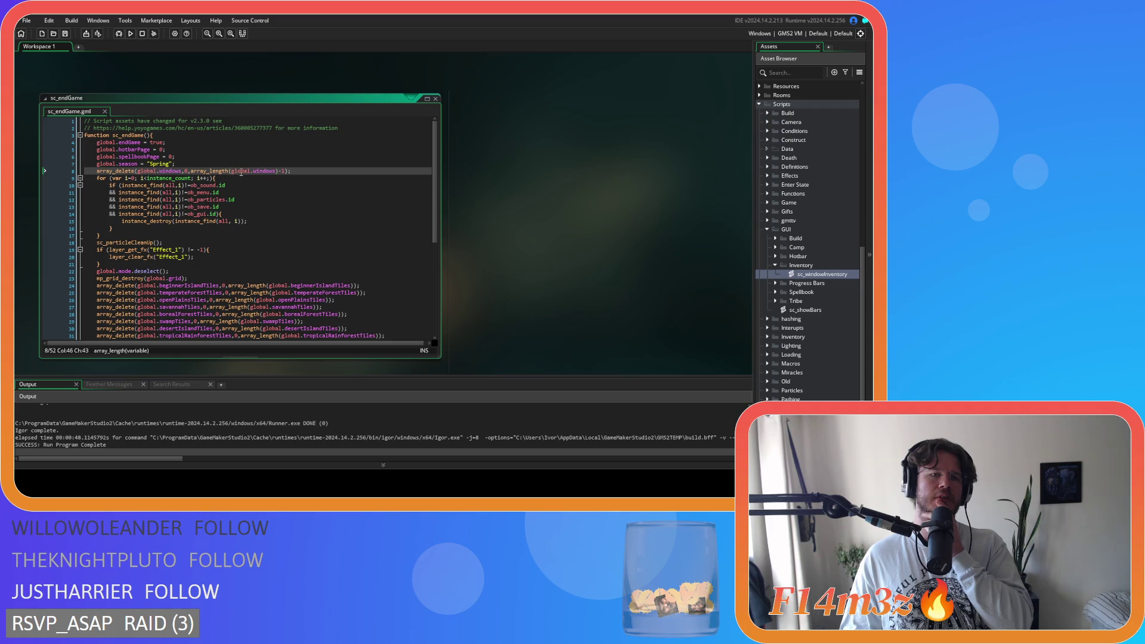
double_click(278, 171)
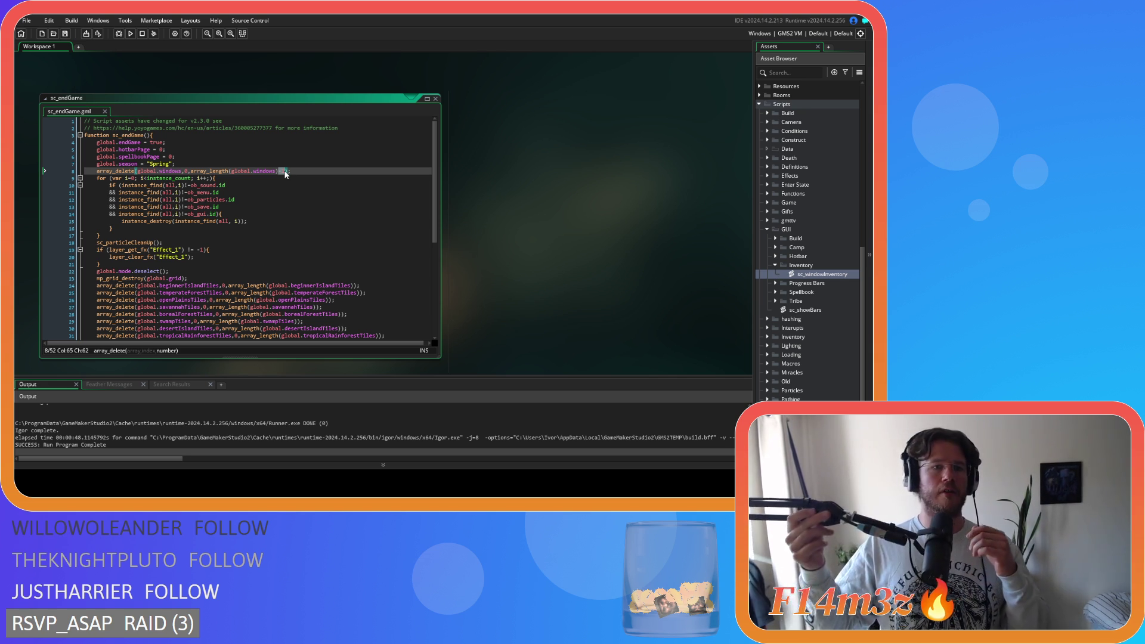
Review line 8's array_delete call, selecting the -1 and the global.windows reference
click(348, 170)
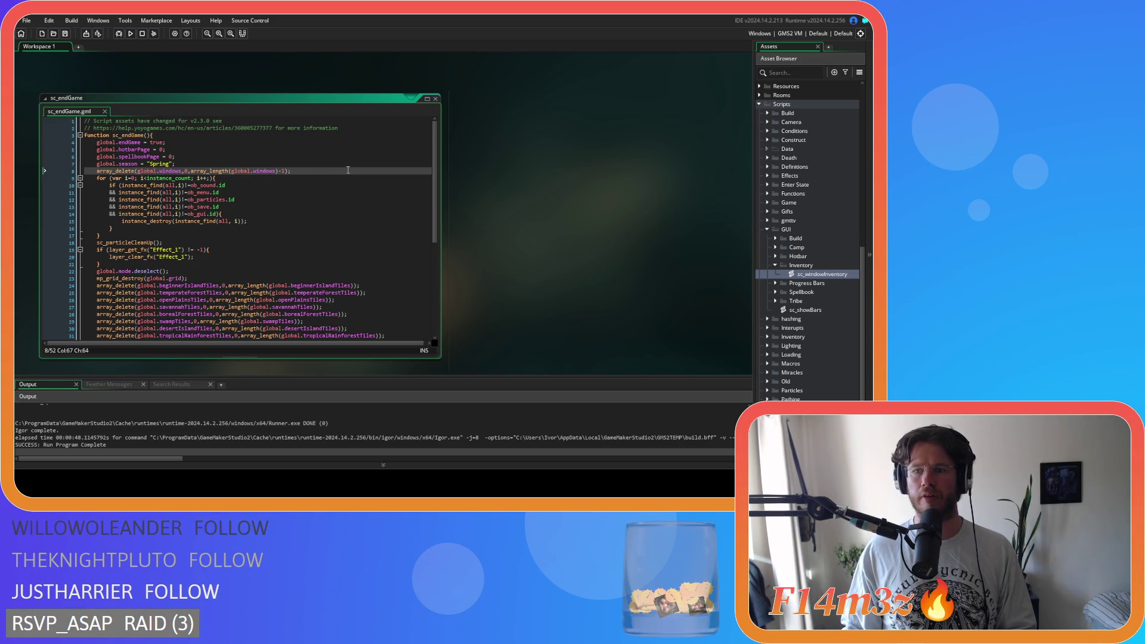
click(285, 172)
drag(285, 172, 279, 172)
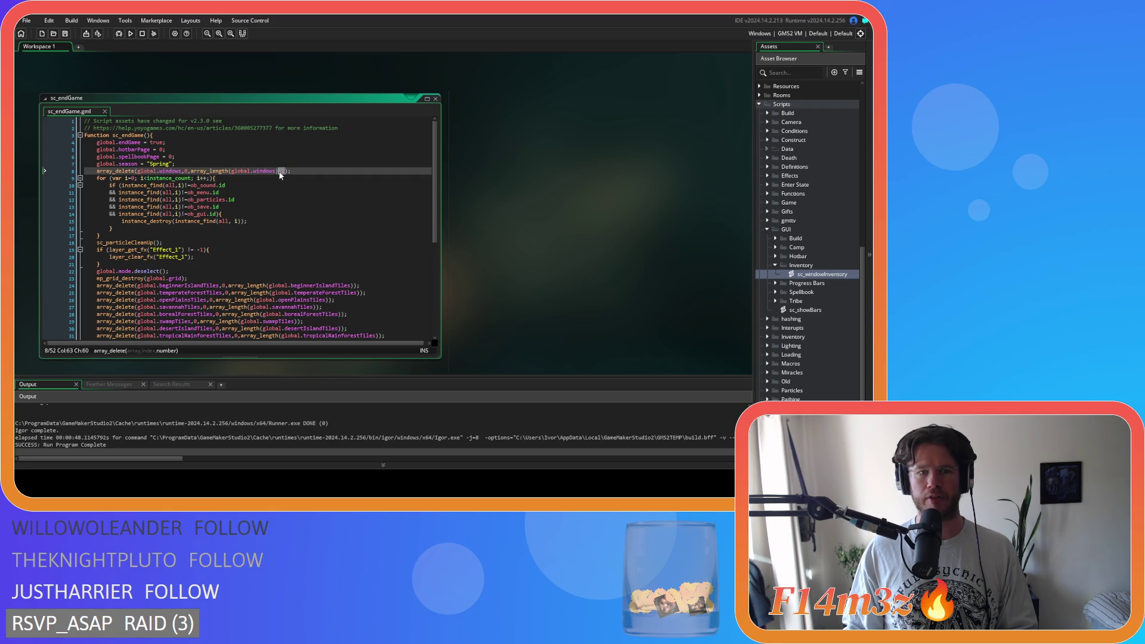
click(251, 171)
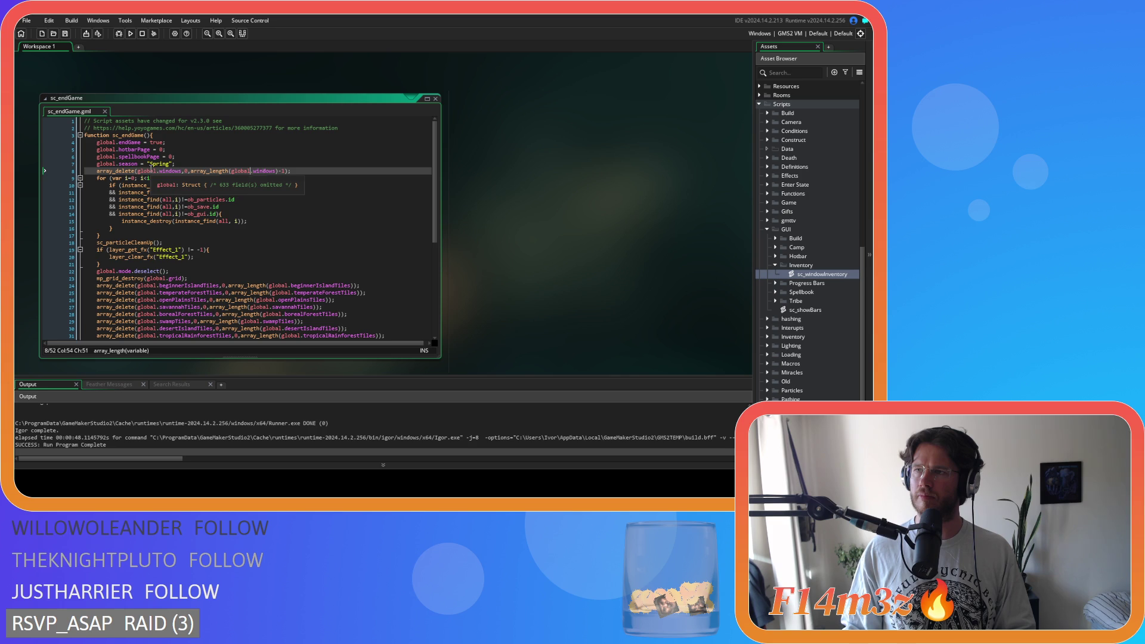
click(324, 171)
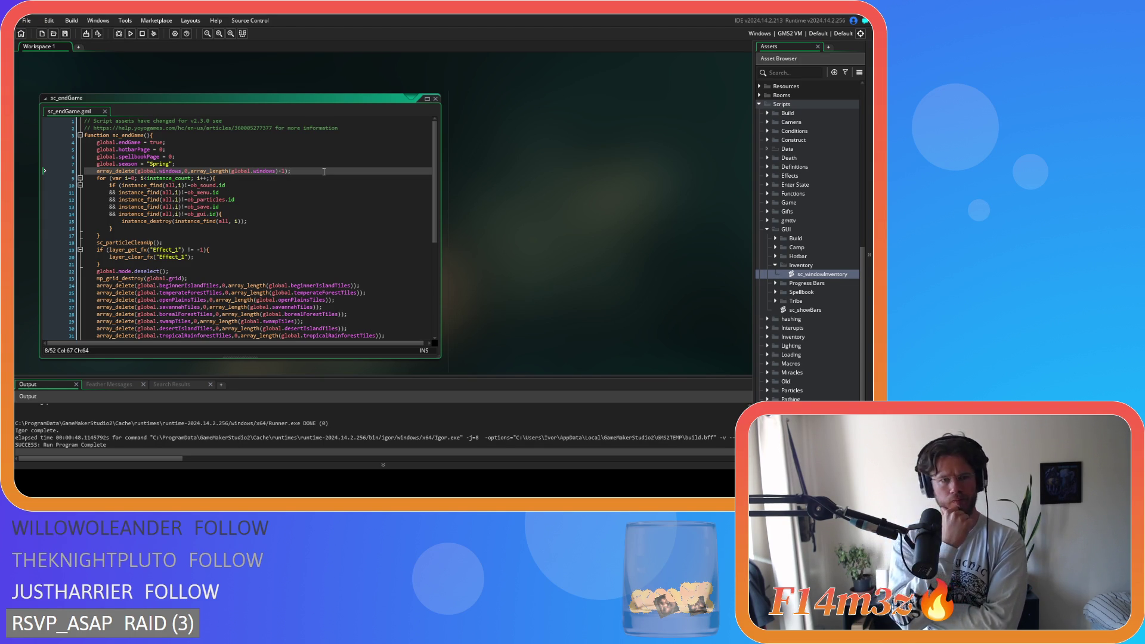
Build and run with F5, then close the Tribe panel, quit to the title screen and close the game
key(F5)
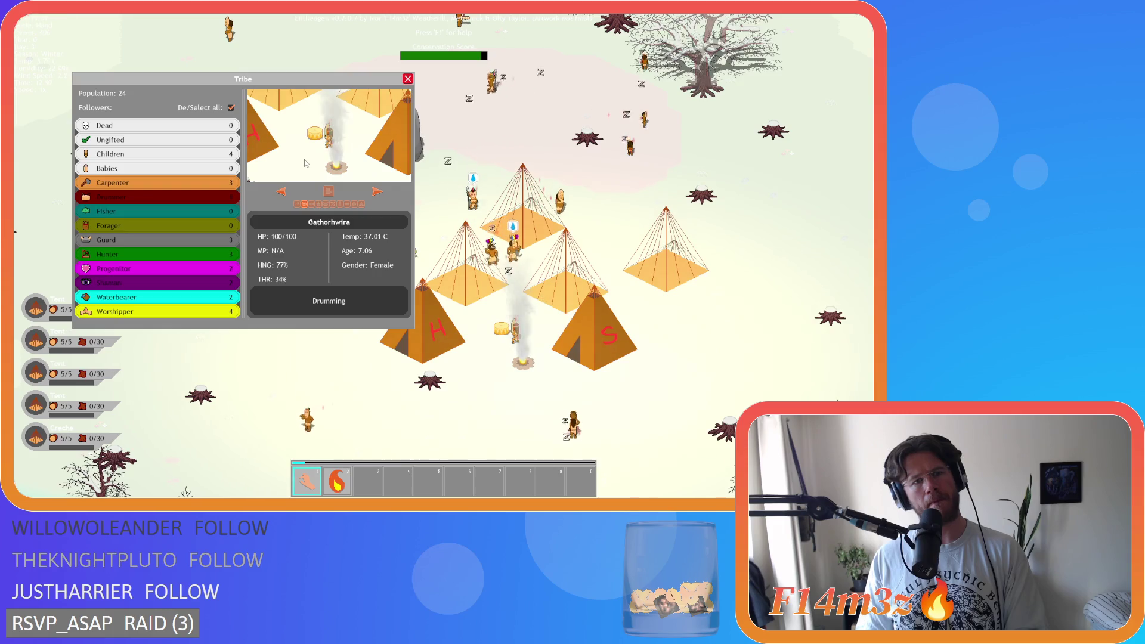
key(Escape)
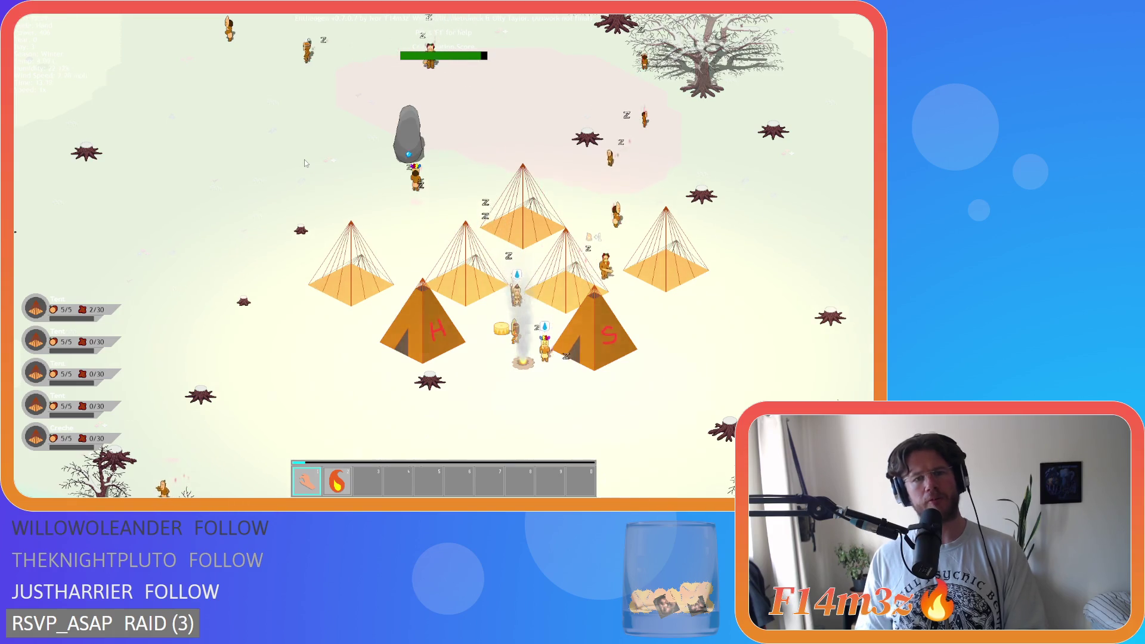
key(Escape)
key(Return)
key(Escape)
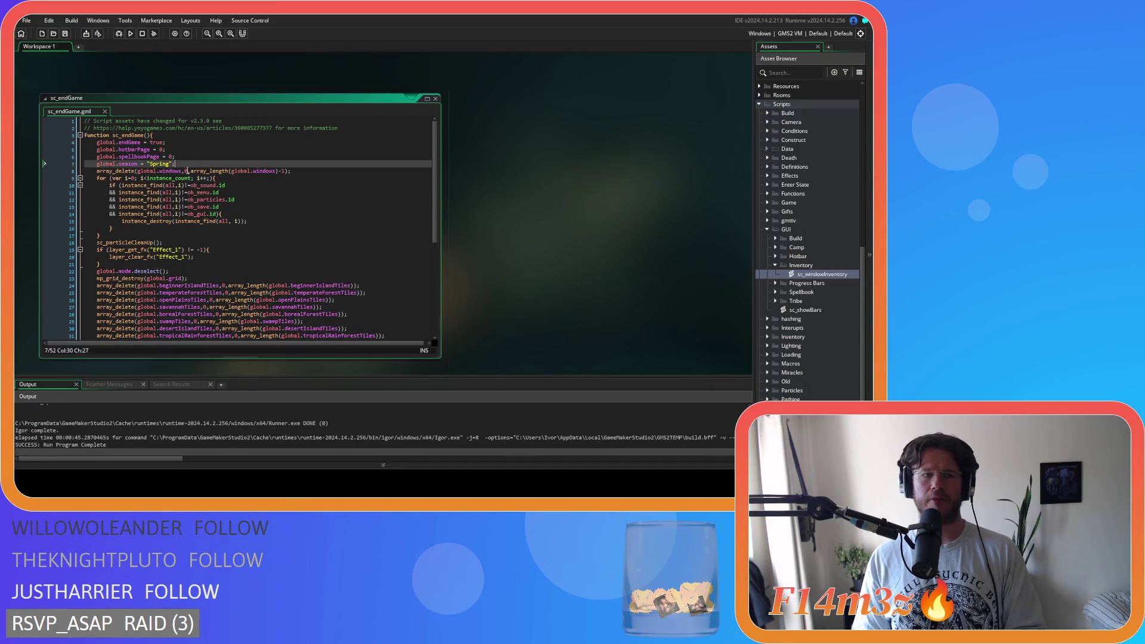
Collapse the Inventory scripts folder and open sc_windowTribe from the Tribe folder
click(783, 264)
click(777, 267)
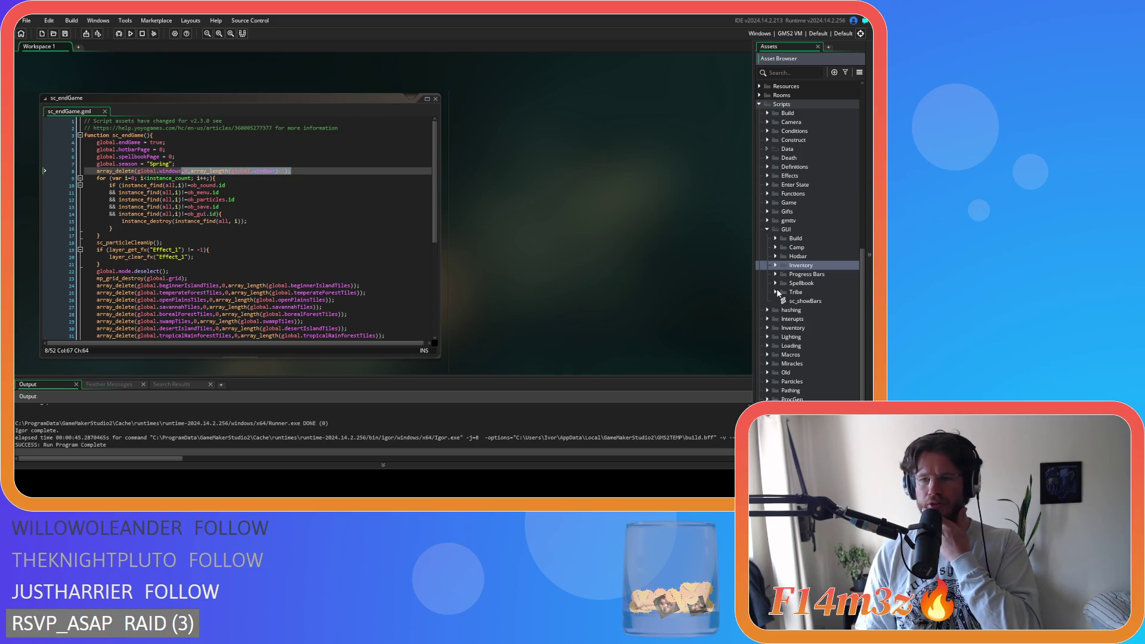
click(776, 292)
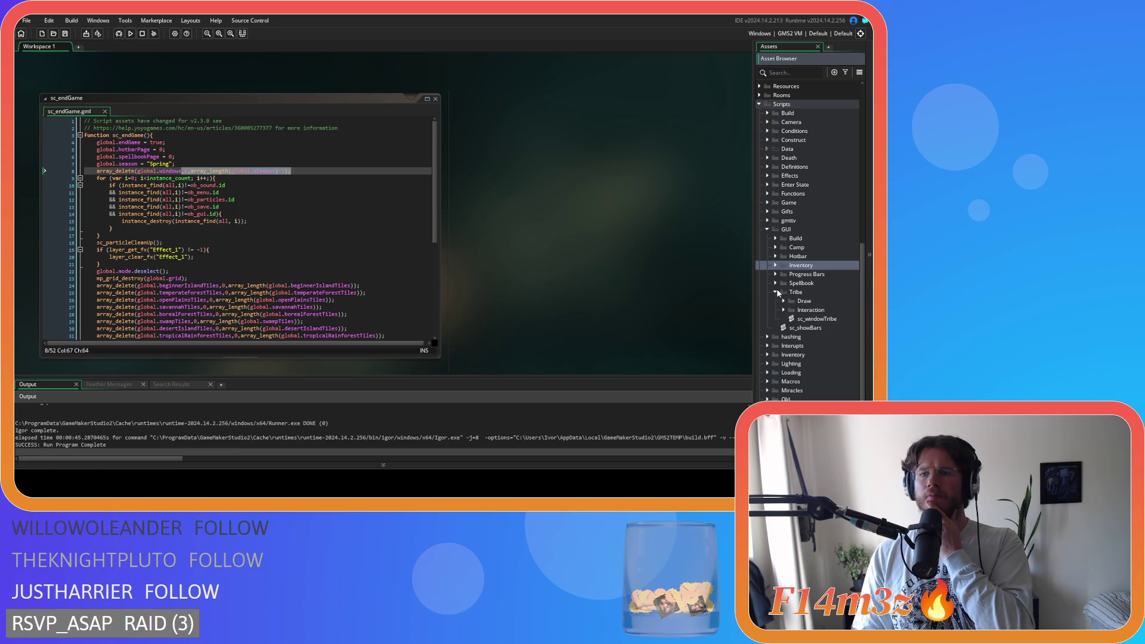
double_click(794, 320)
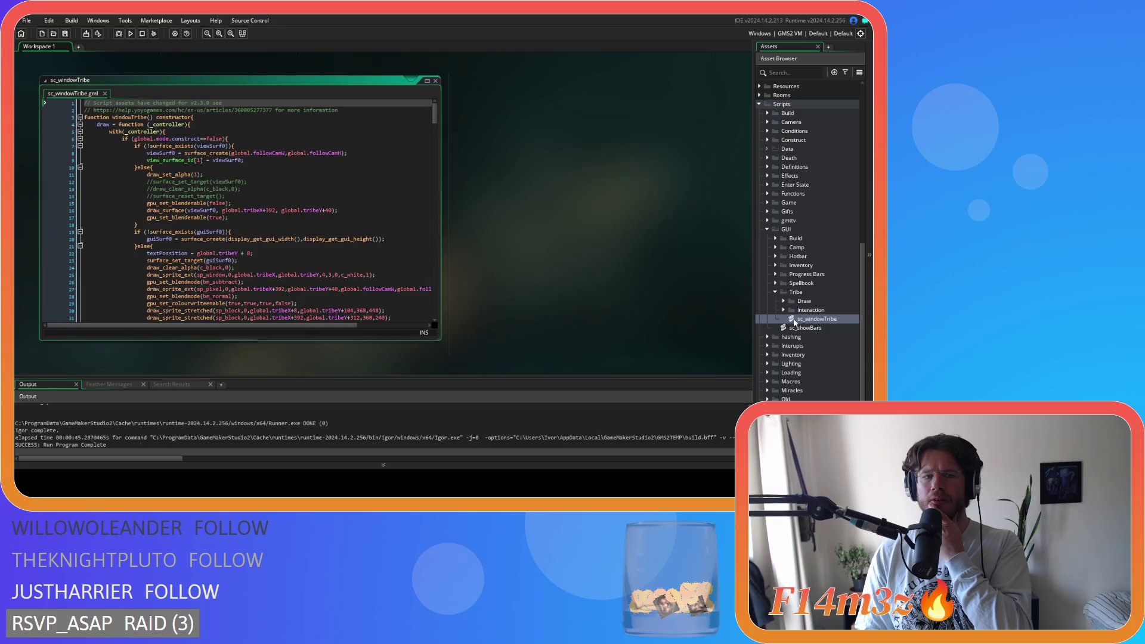
Add the missing semicolon to view_visible[1] = false in the close-handling code and select that line
drag(434, 113, 437, 191)
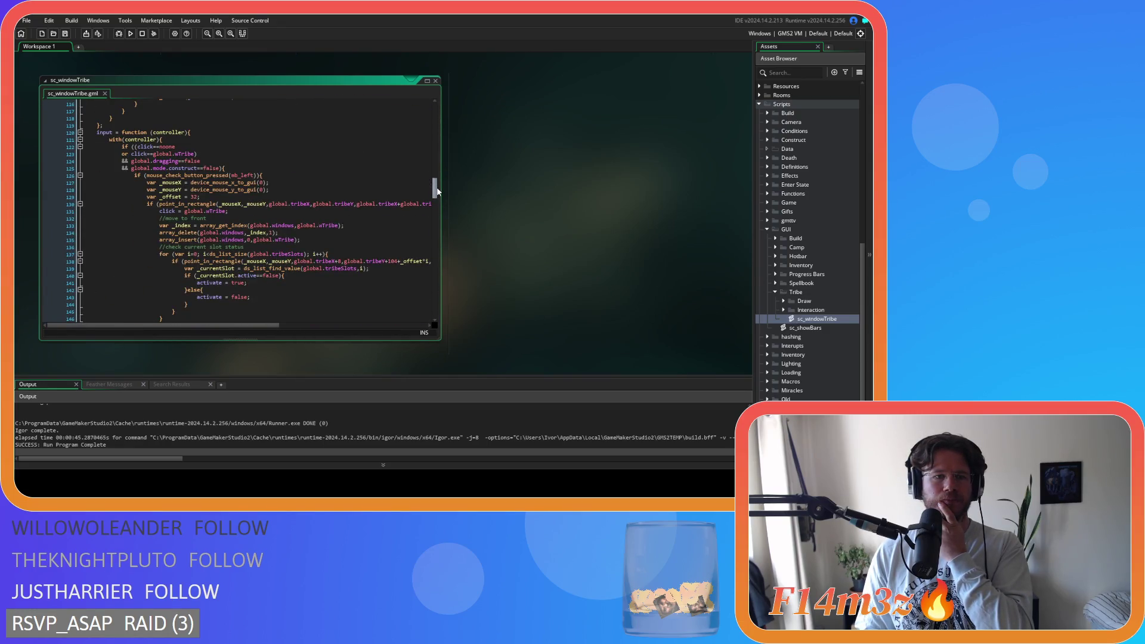
scroll(438, 190, down, 1)
click(256, 237)
click(250, 208)
click(254, 193)
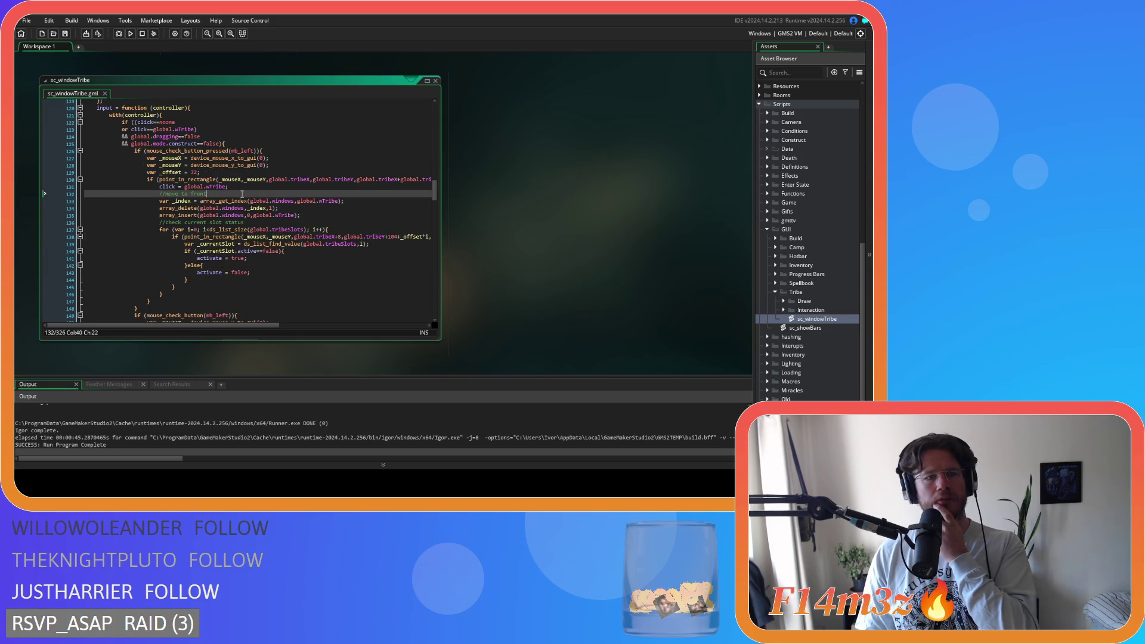
scroll(242, 194, up, 2)
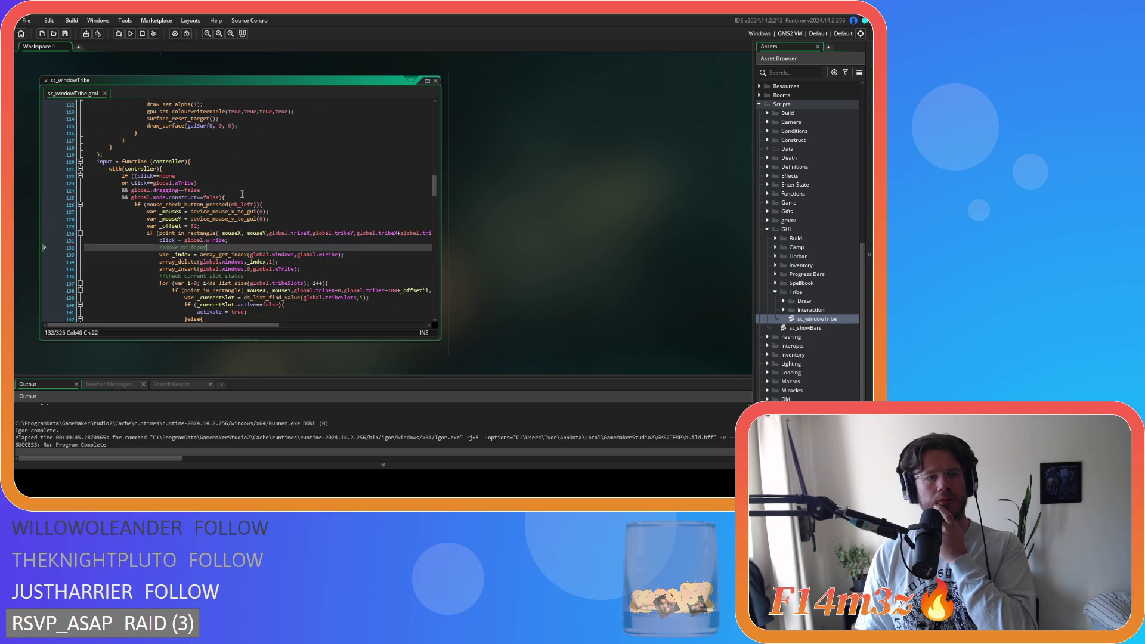
scroll(242, 194, down, 10)
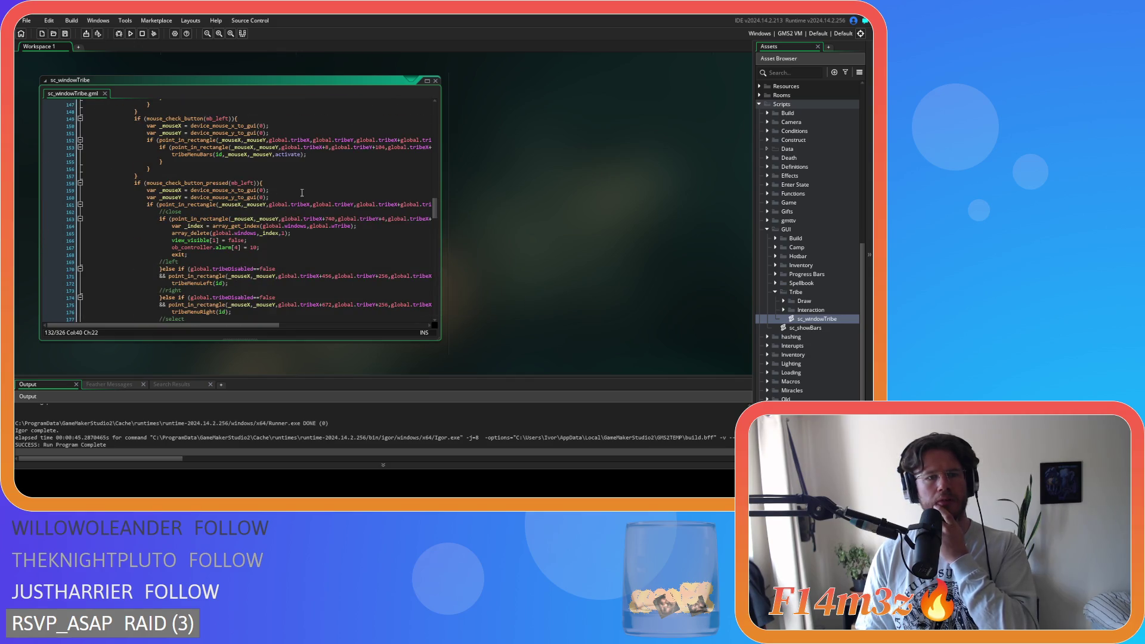
scroll(302, 192, down, 2)
click(246, 186)
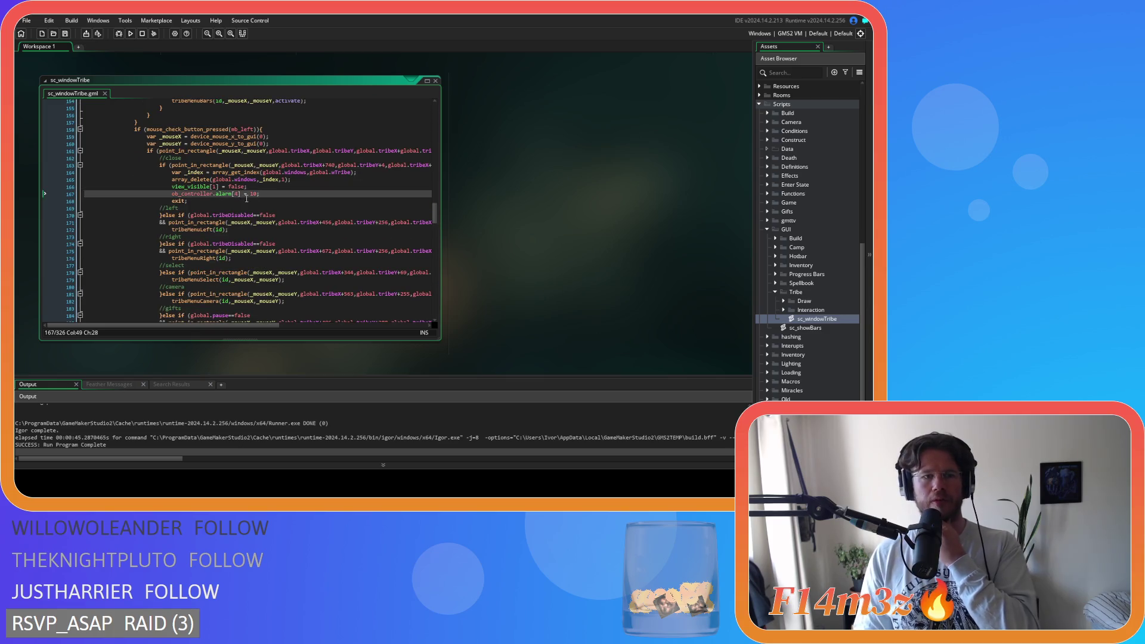
text(;)
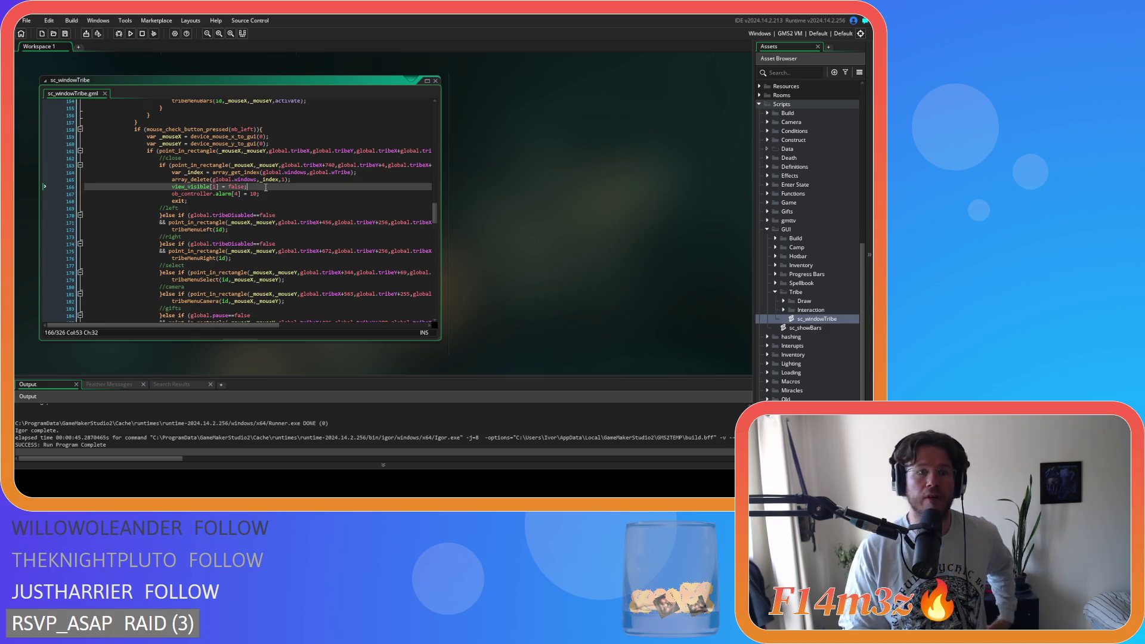
drag(265, 188, 173, 188)
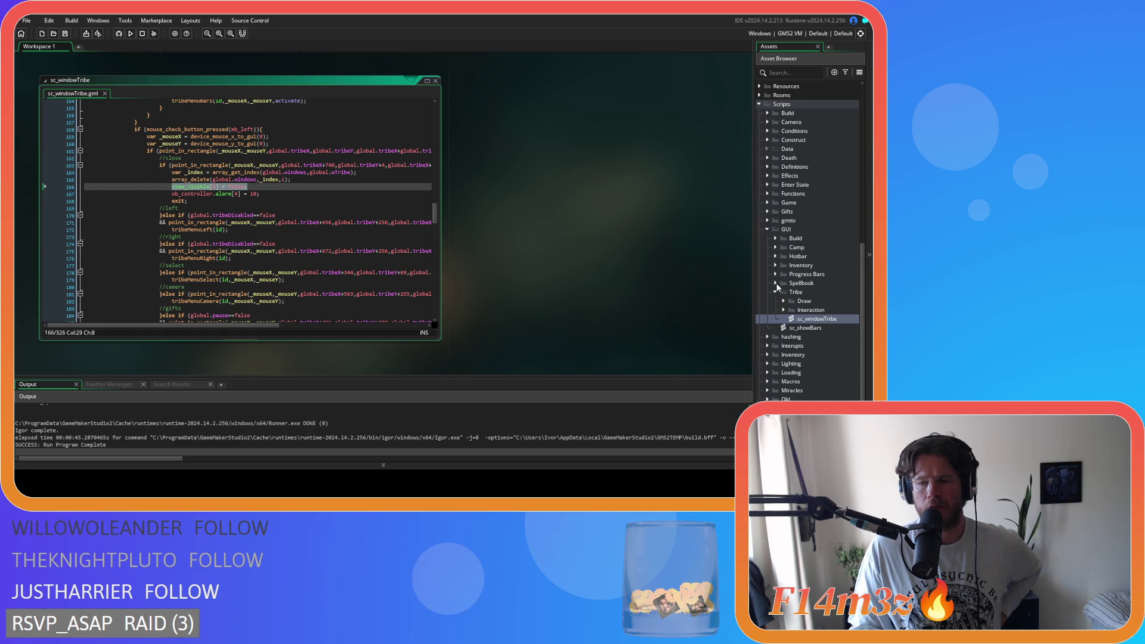
Open sc_windowCamp and review its close code on lines 396–398, including view_visible's help
click(775, 247)
click(806, 275)
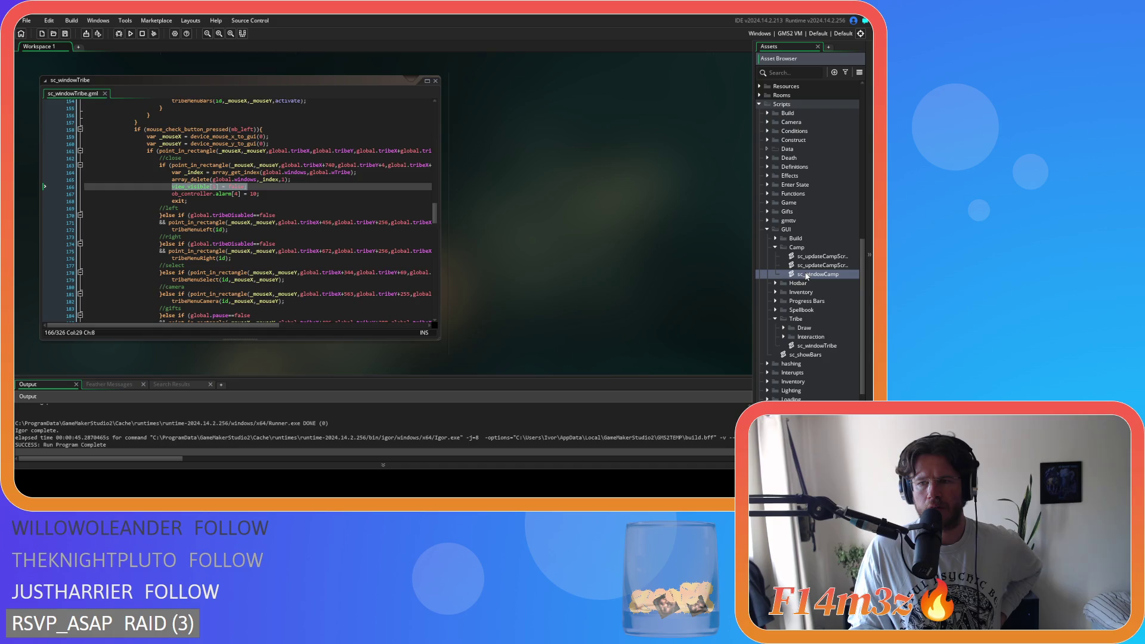
double_click(806, 275)
scroll(394, 161, down, 10)
scroll(394, 161, down, 20)
scroll(395, 161, down, 20)
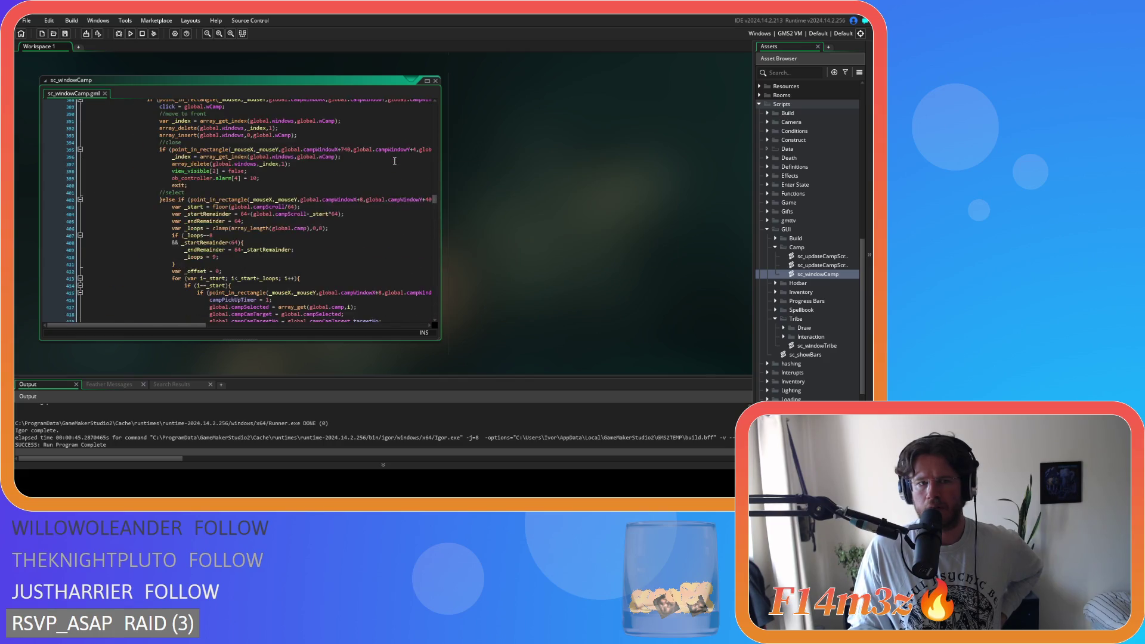
scroll(394, 161, up, 3)
click(306, 236)
click(197, 243)
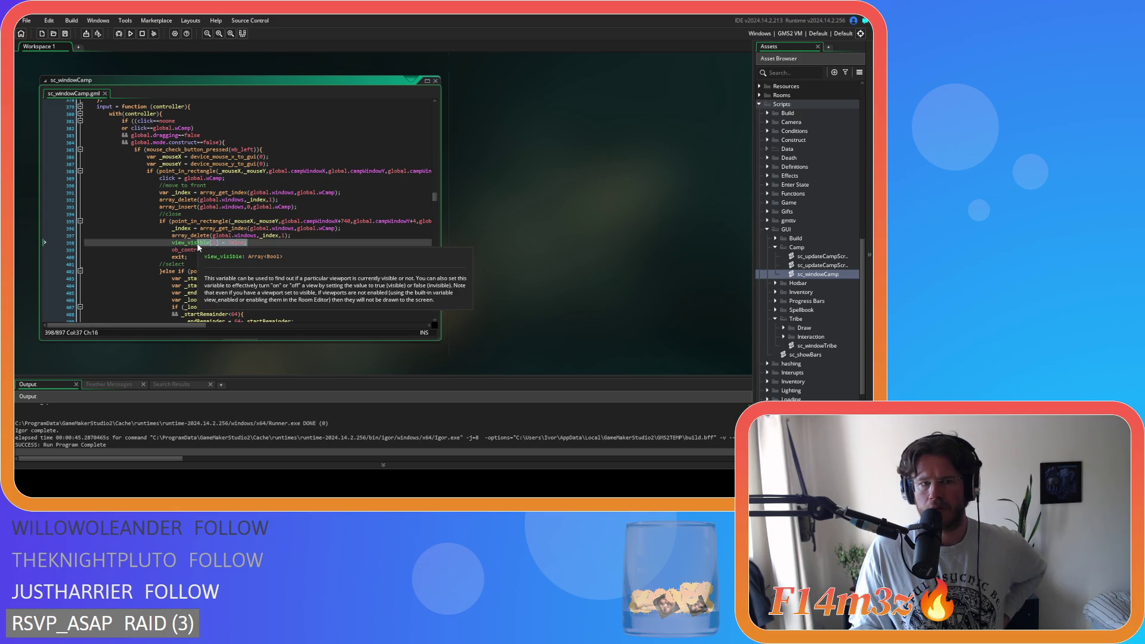
click(339, 229)
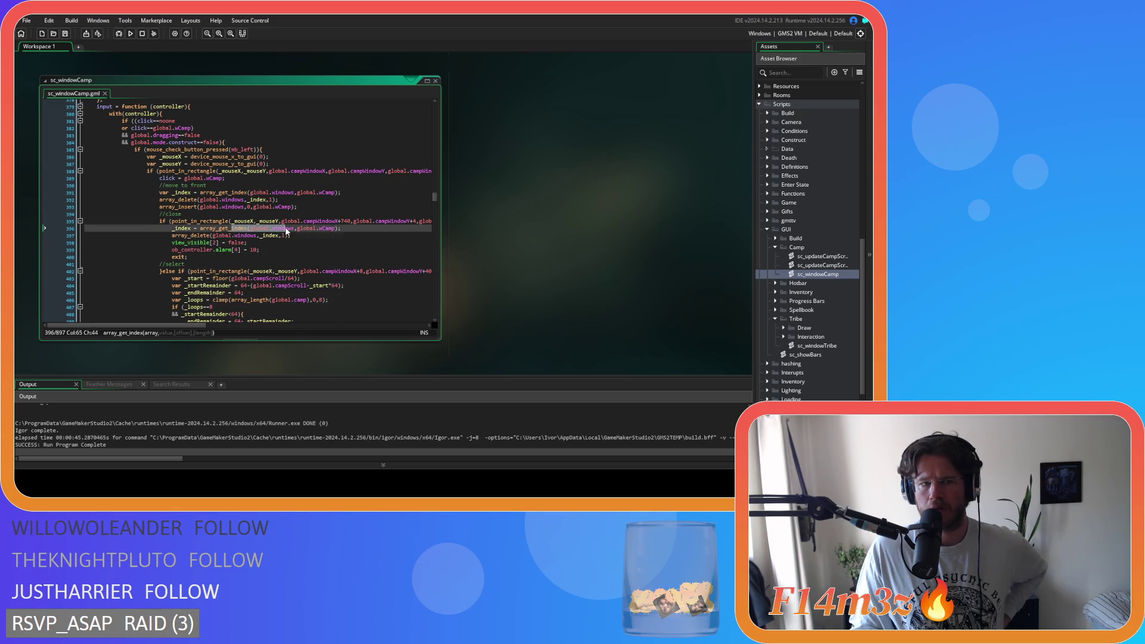
click(332, 236)
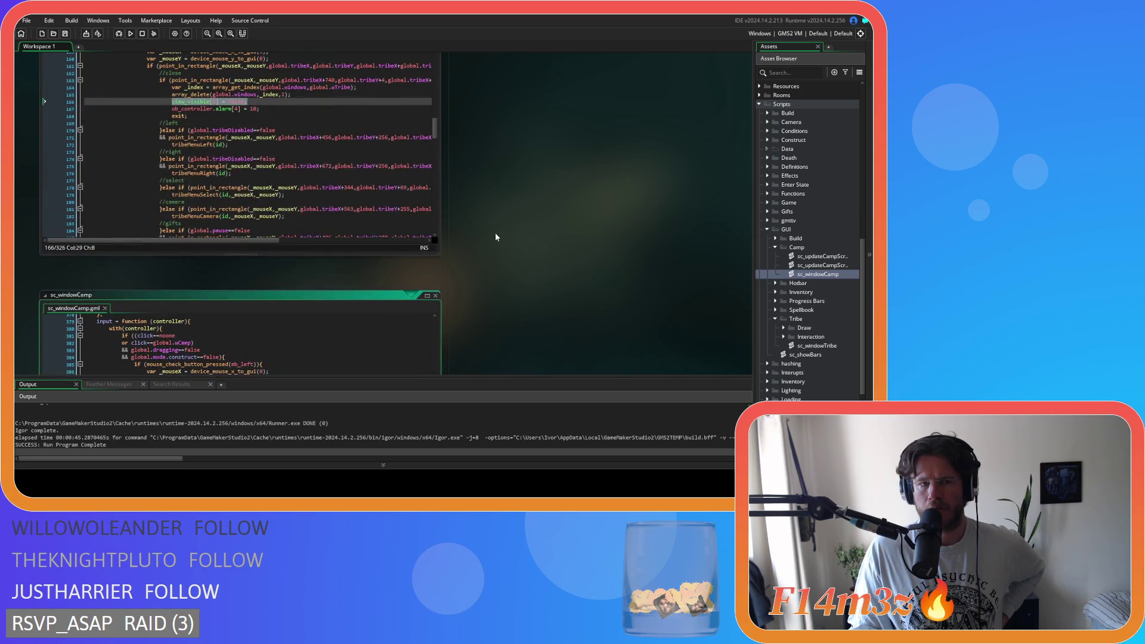
Copy the view_visible line from sc_windowTribe and return to ob_gui's Draw GUI code
right_click(232, 105)
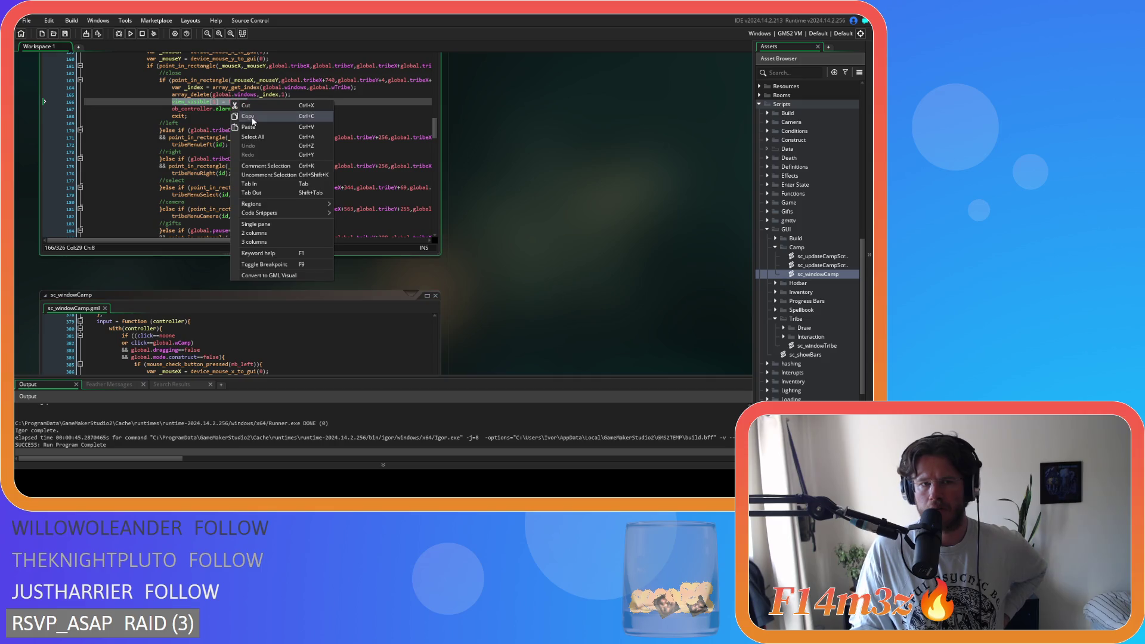
click(248, 116)
key(ctrl+Tab)
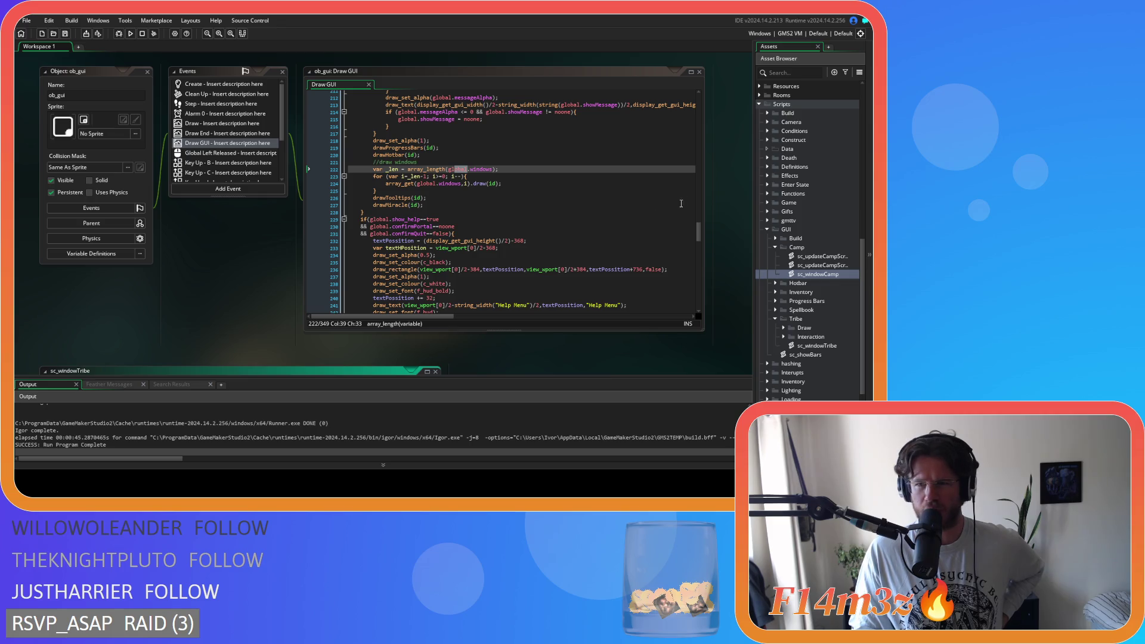
Scroll through the Draw GUI code around the global.windows drawing loop
scroll(799, 195, up, 5)
scroll(527, 177, down, 10)
scroll(530, 173, up, 7)
scroll(530, 173, down, 4)
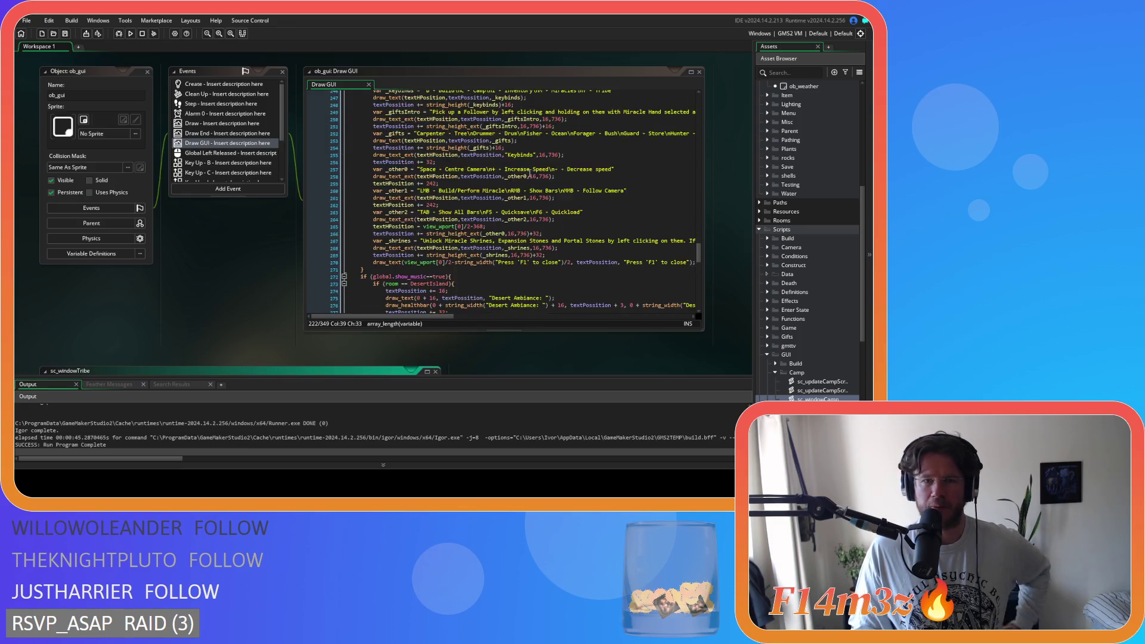
scroll(530, 173, up, 8)
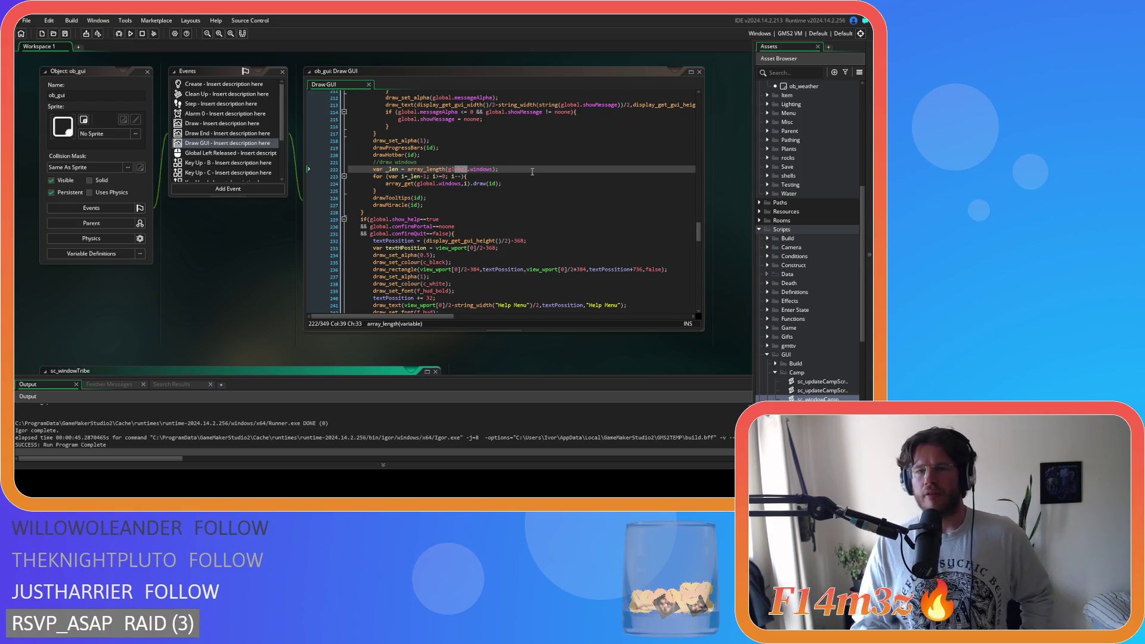
scroll(802, 157, up, 1)
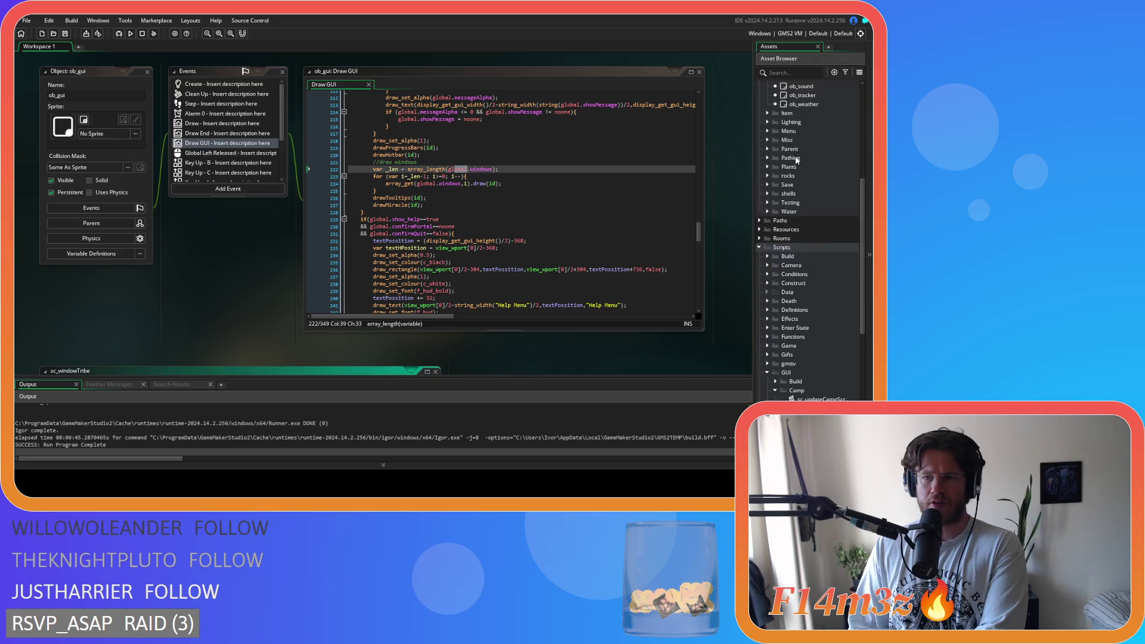
scroll(777, 171, up, 6)
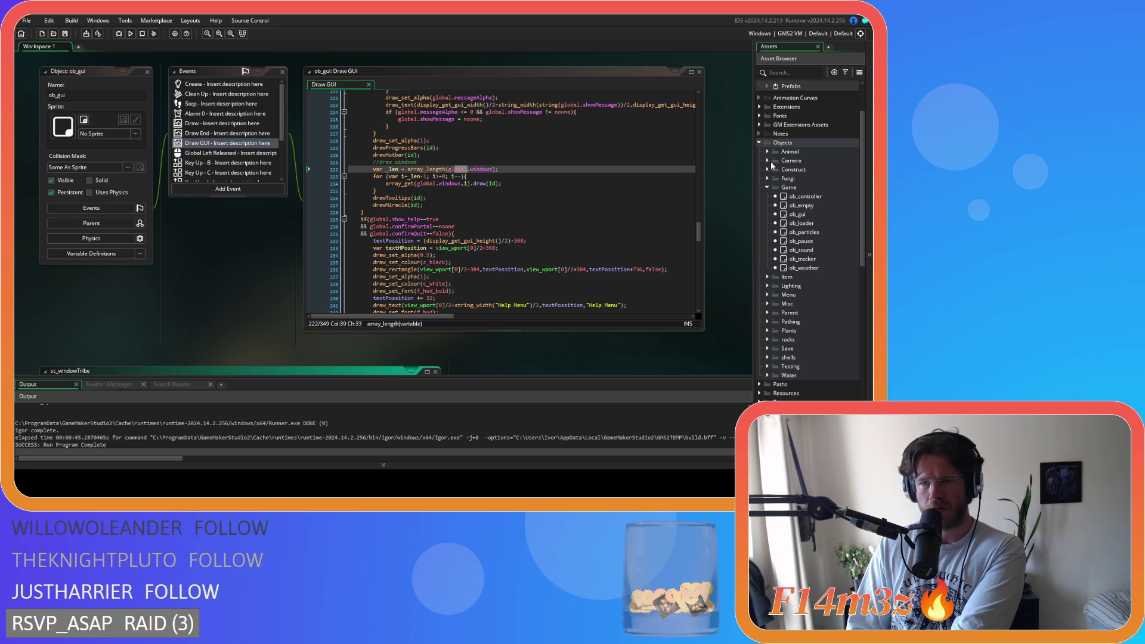
Open ob_camera from Objects > Camera and look over its event list
click(767, 161)
double_click(803, 170)
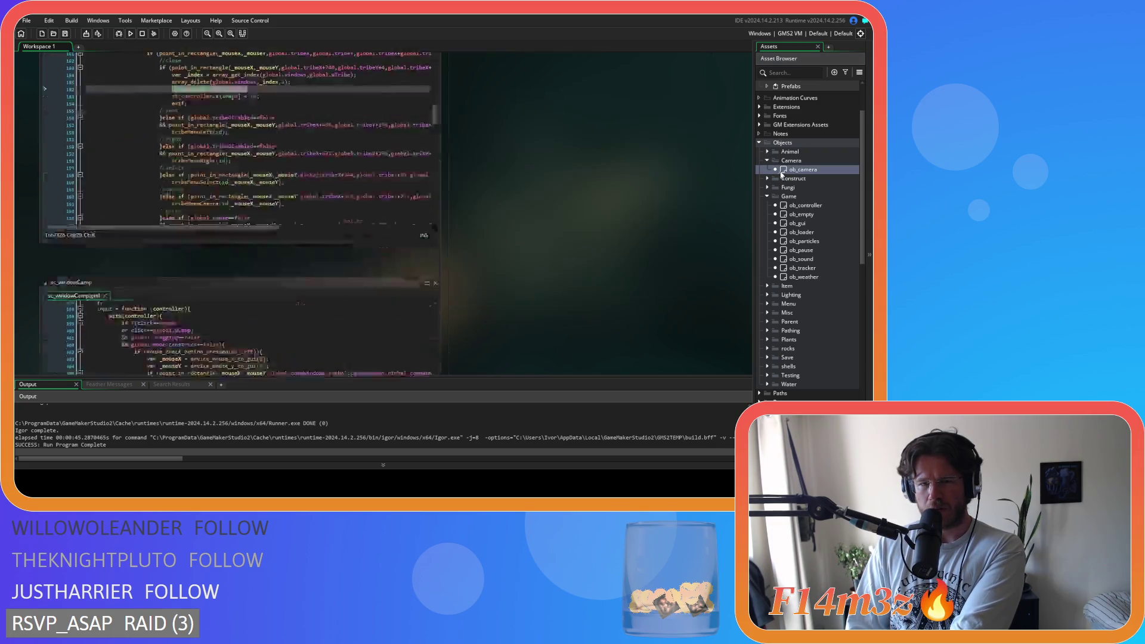
scroll(216, 155, down, 5)
scroll(216, 155, up, 5)
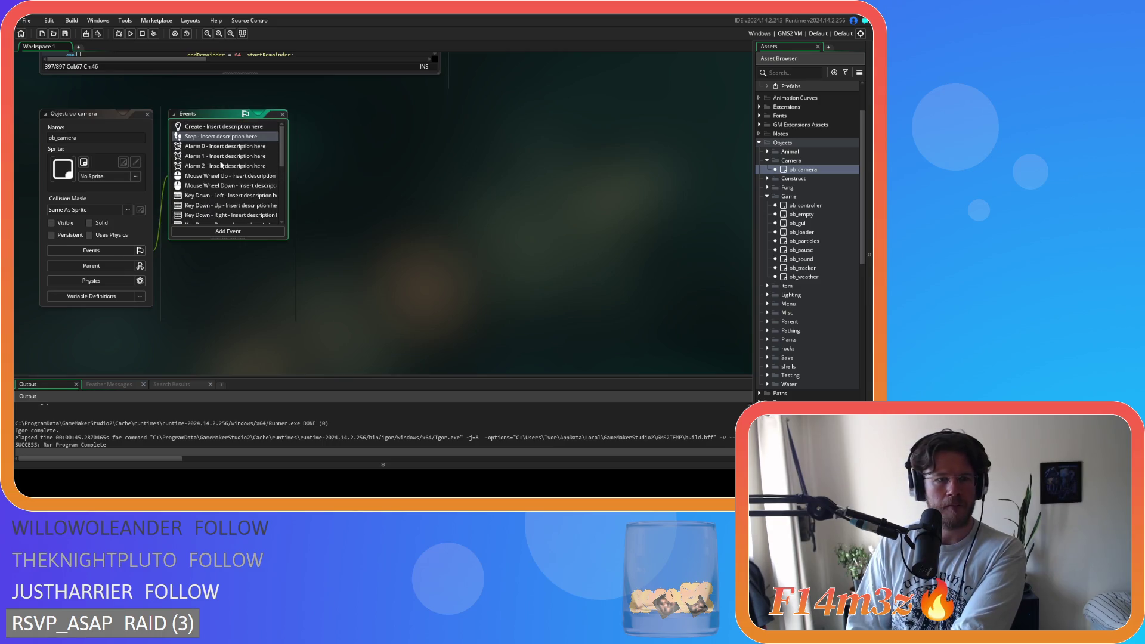
scroll(220, 165, down, 5)
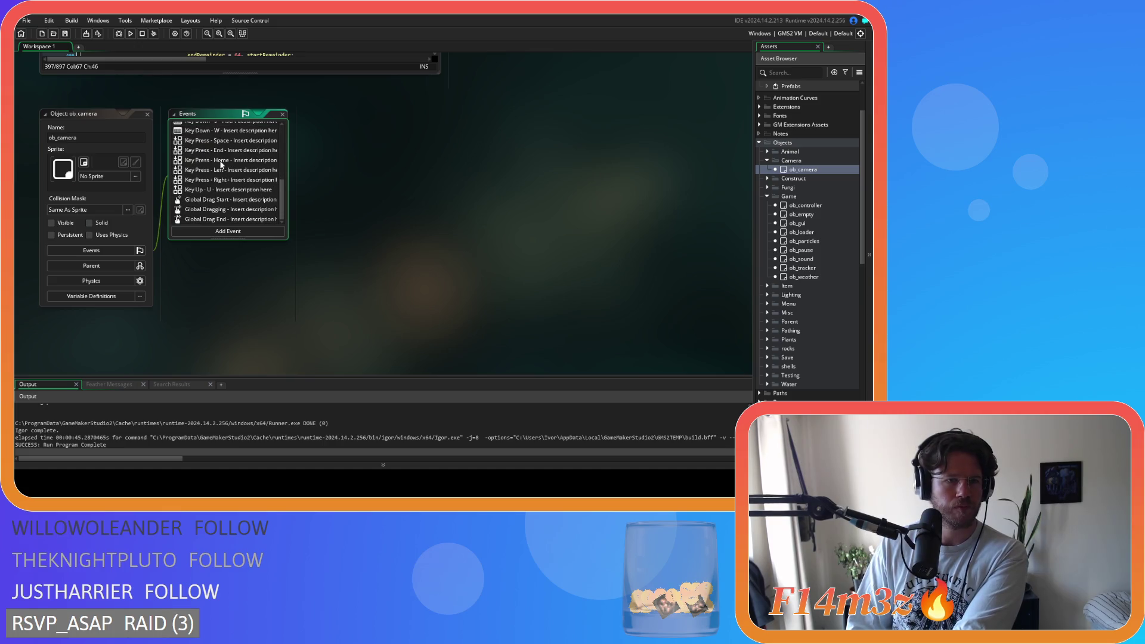
Open ob_camera's Create code and view the camera_create_view reference for the three view cameras
scroll(221, 165, up, 5)
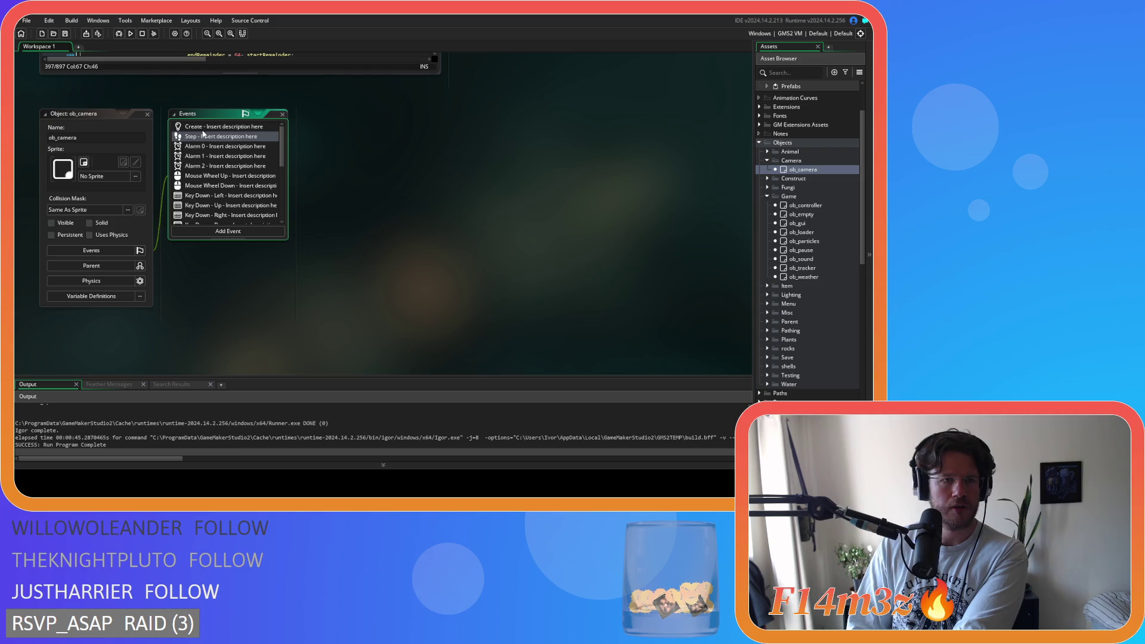
double_click(221, 126)
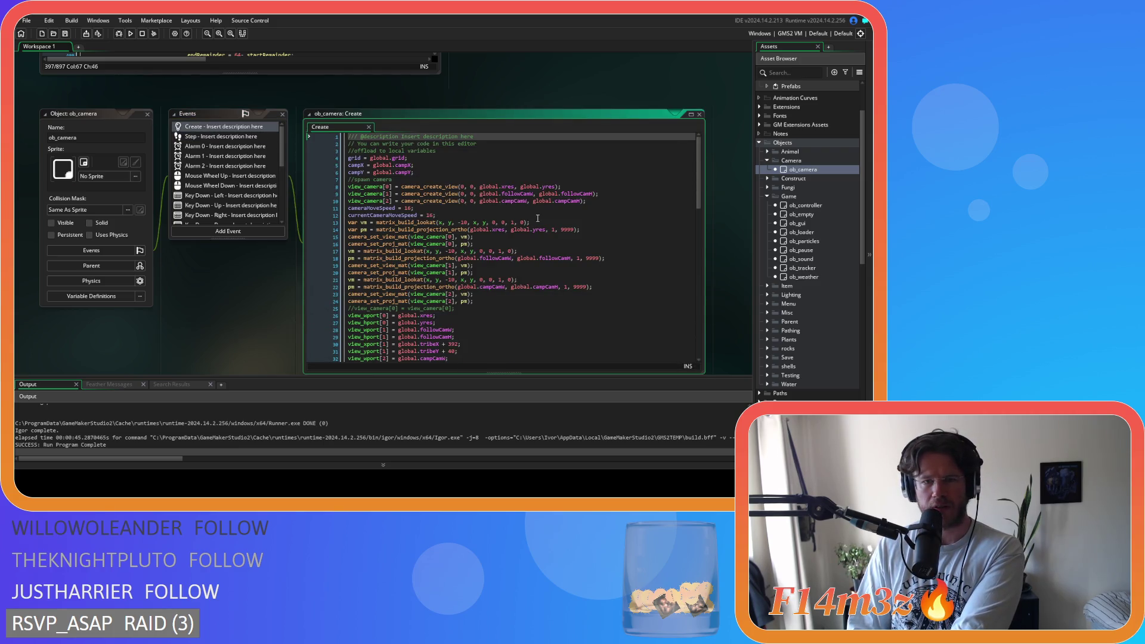
drag(382, 194, 587, 202)
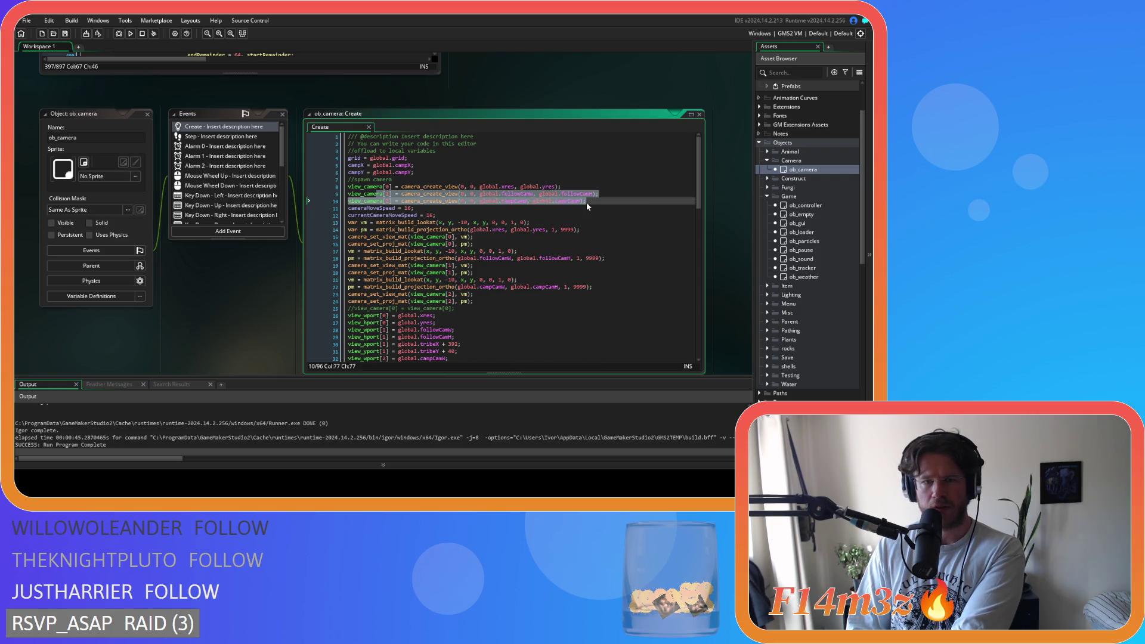
click(587, 202)
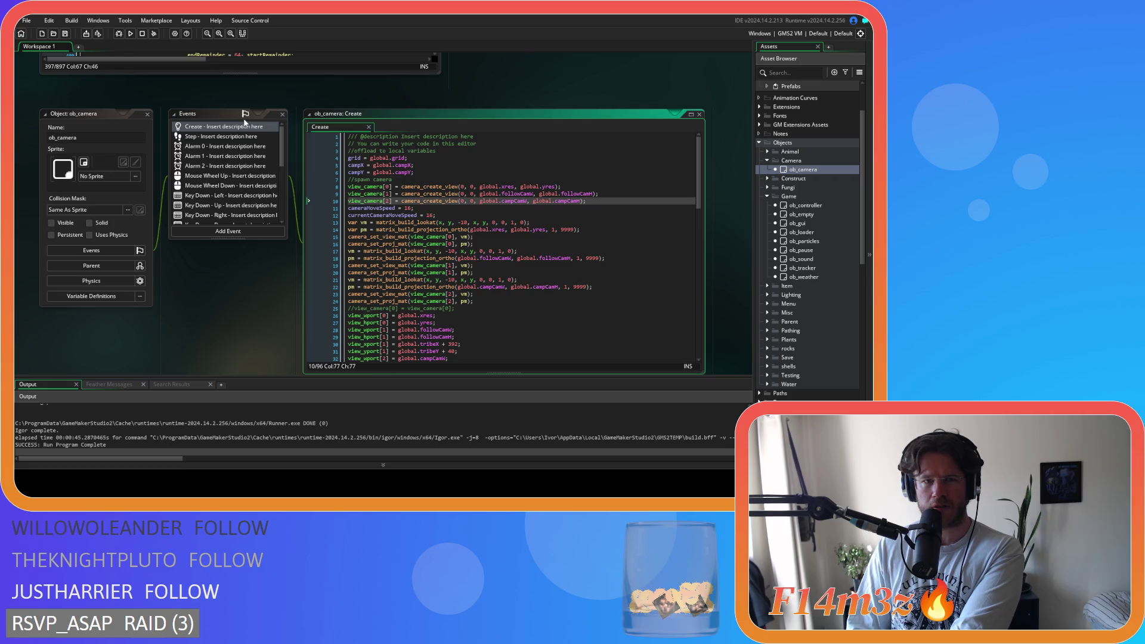
drag(381, 194, 467, 204)
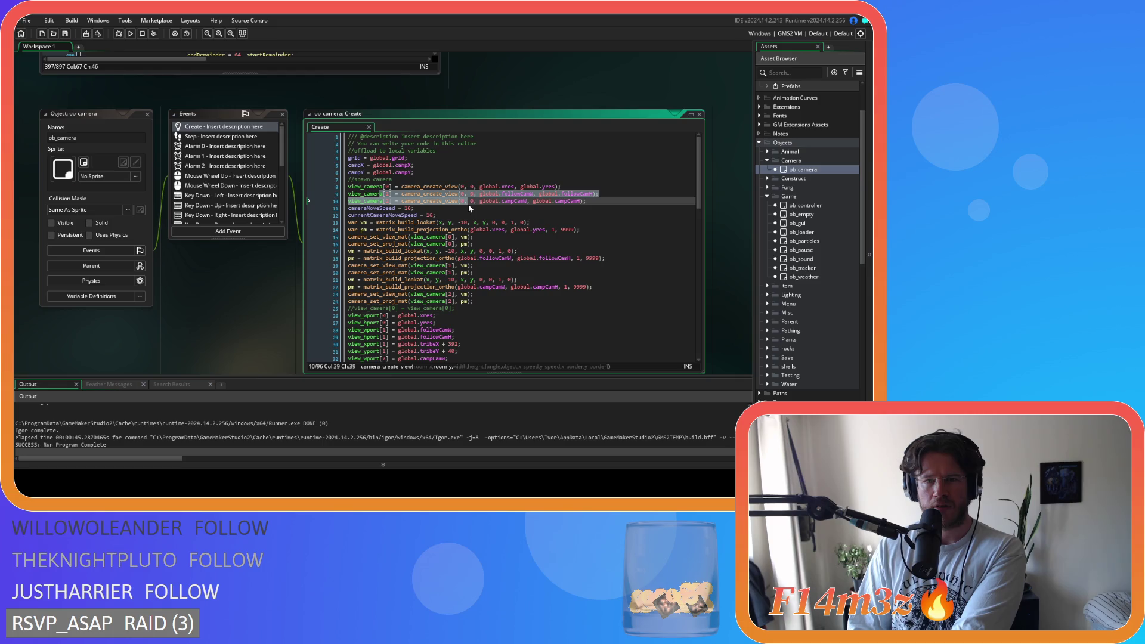
key(End)
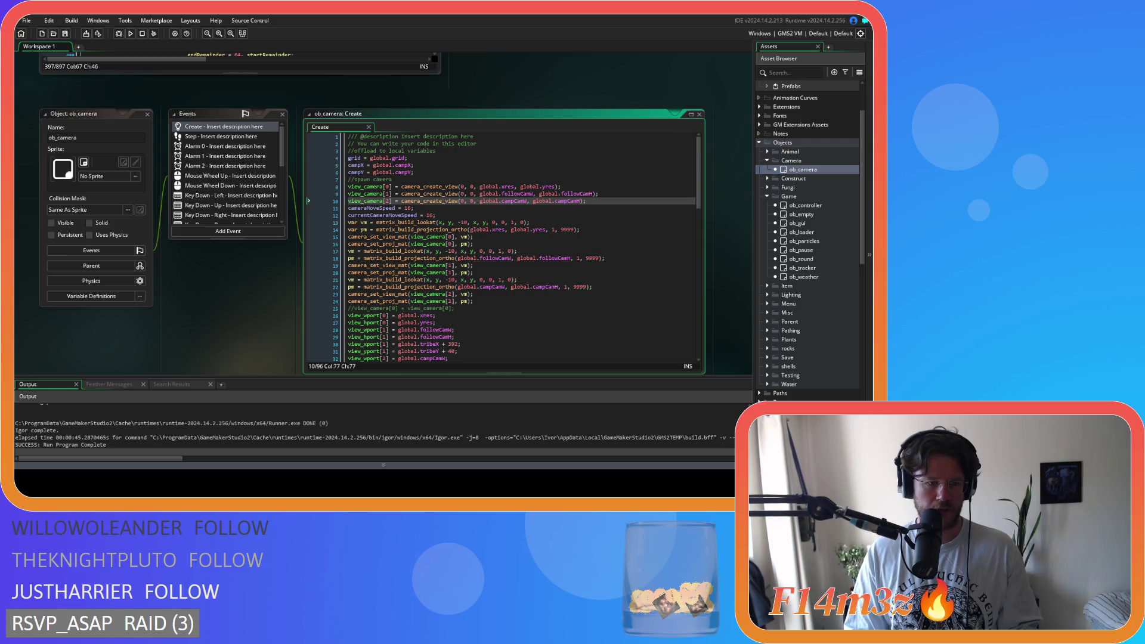
click(429, 200)
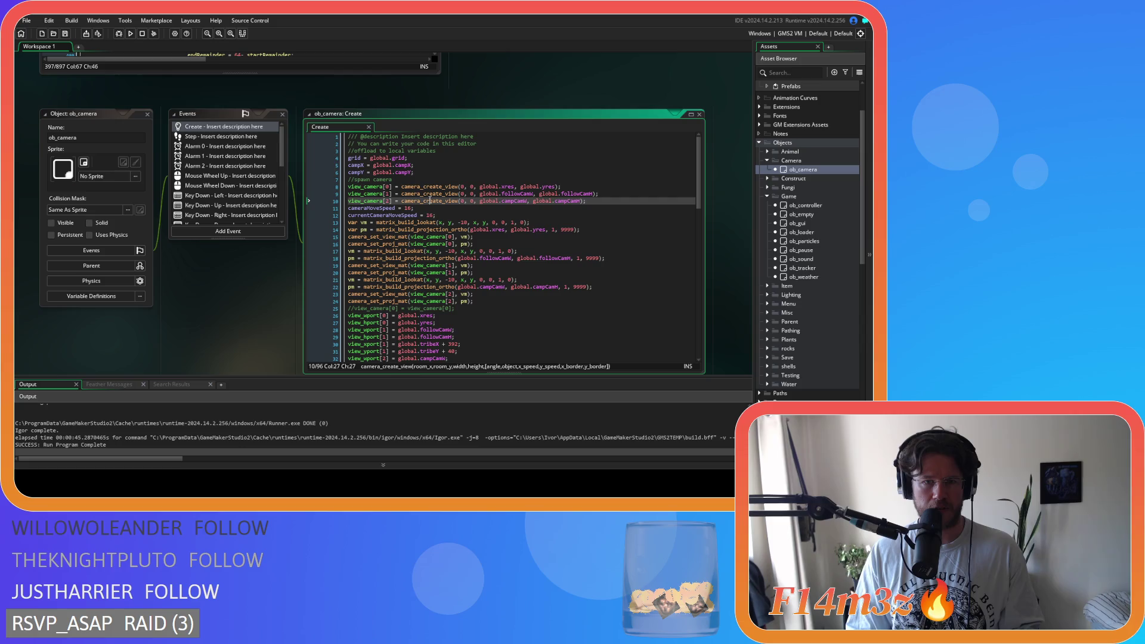
mouse_move(429, 201)
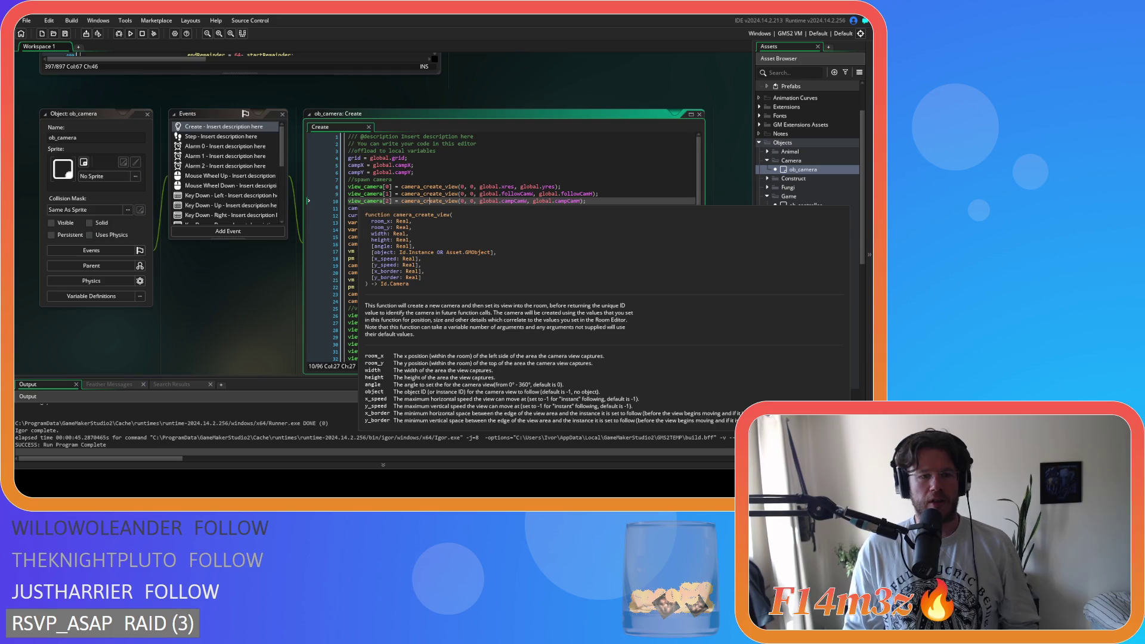
Search the entire project for camera_destroy, finding 0 results, and return to the Create code
click(276, 261)
key(ctrl+shift+f)
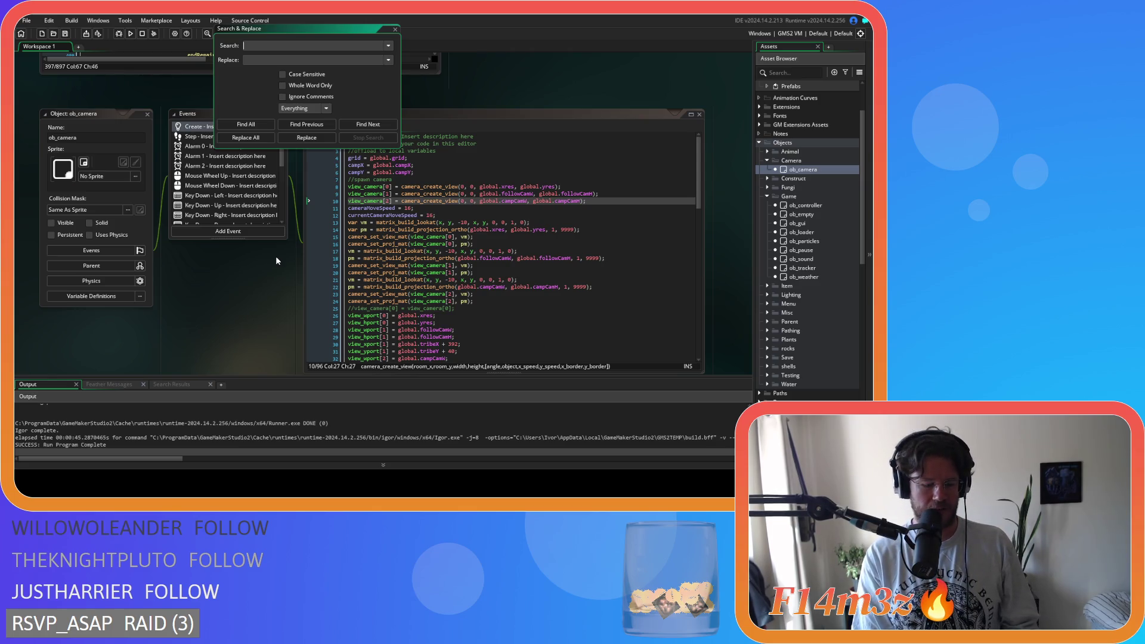
text(camera_destory)
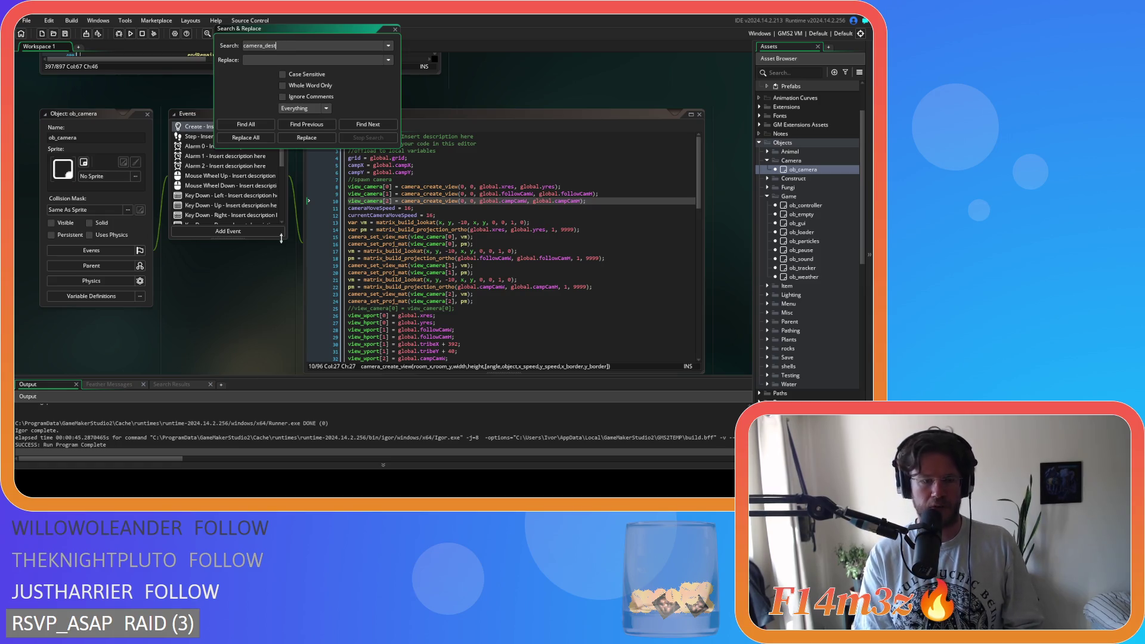
text(oy)
click(244, 125)
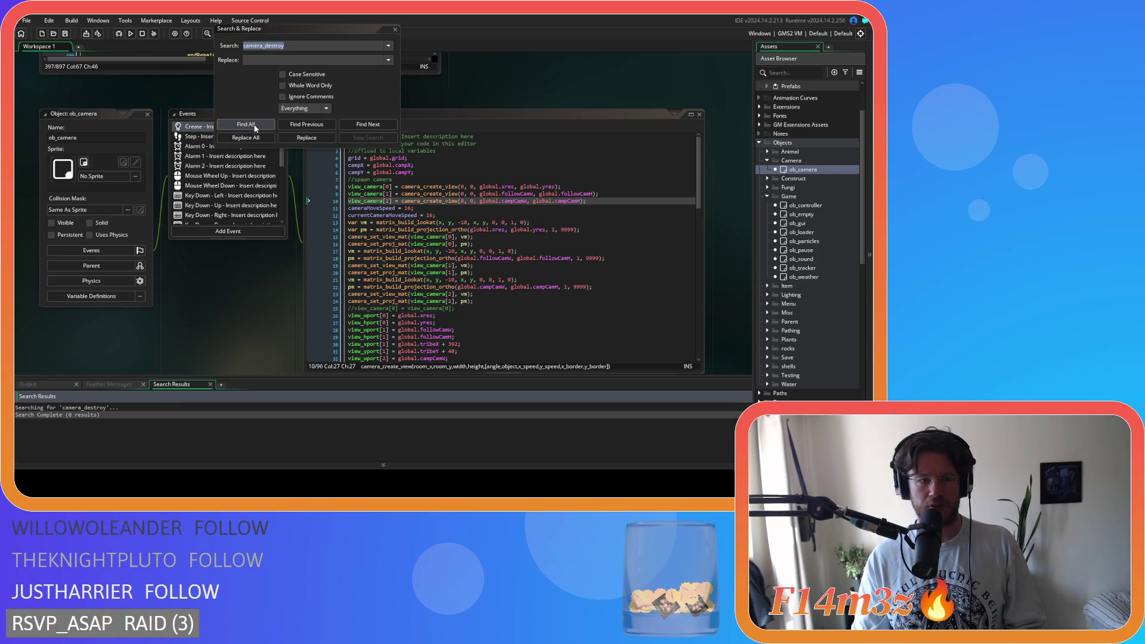
click(394, 28)
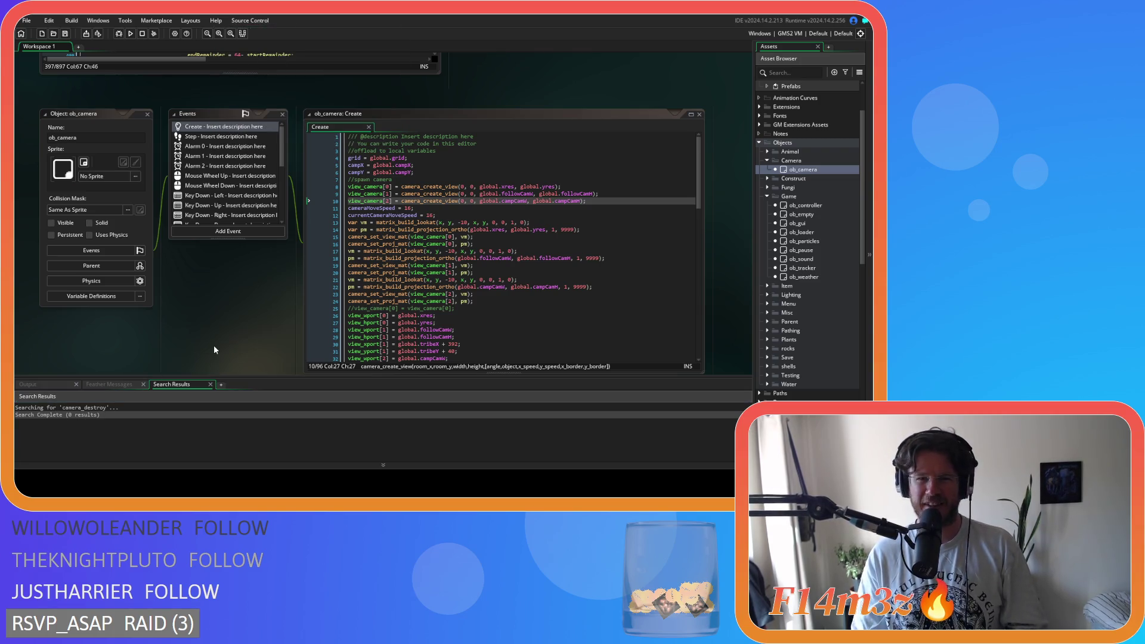
click(375, 187)
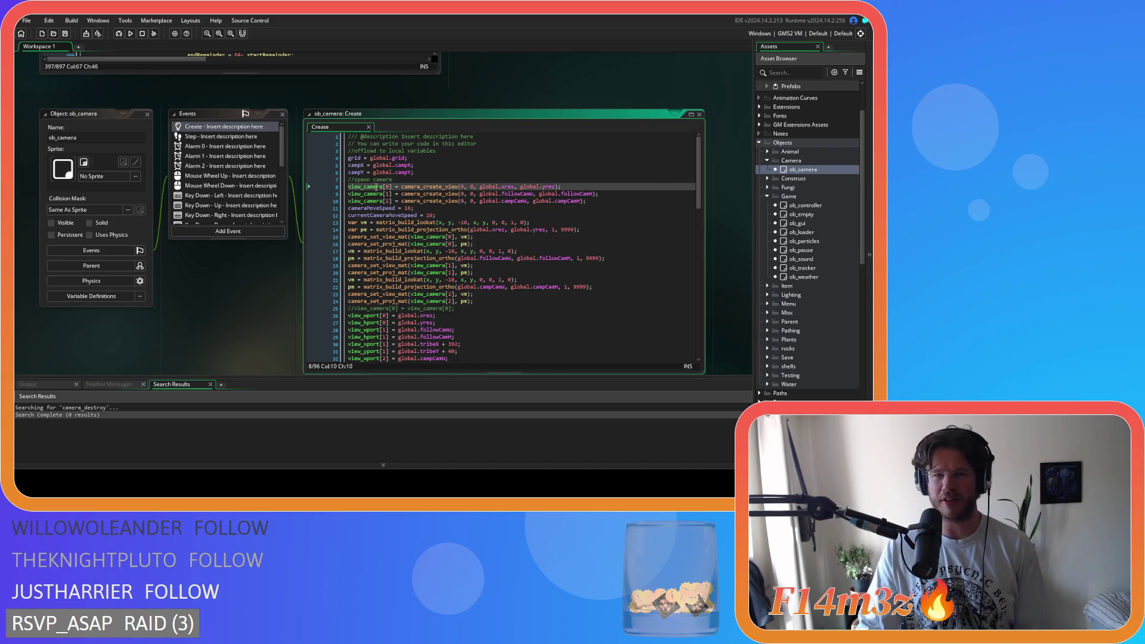
mouse_move(377, 189)
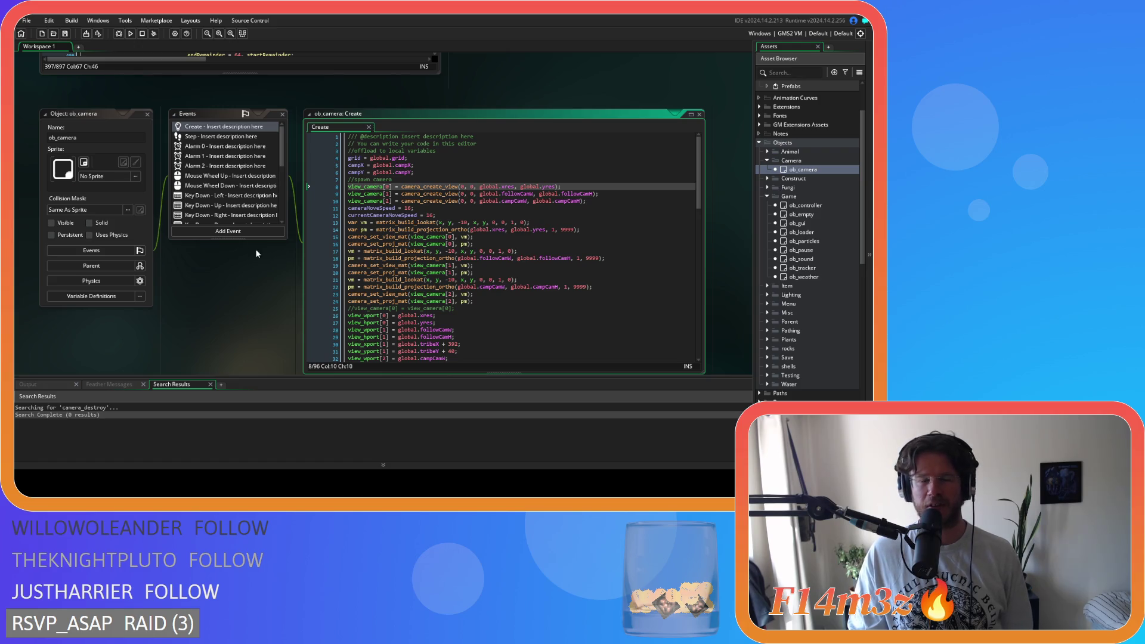
Add a Clean Up event to ob_camera containing an unfinished camera_destroy() call
click(233, 233)
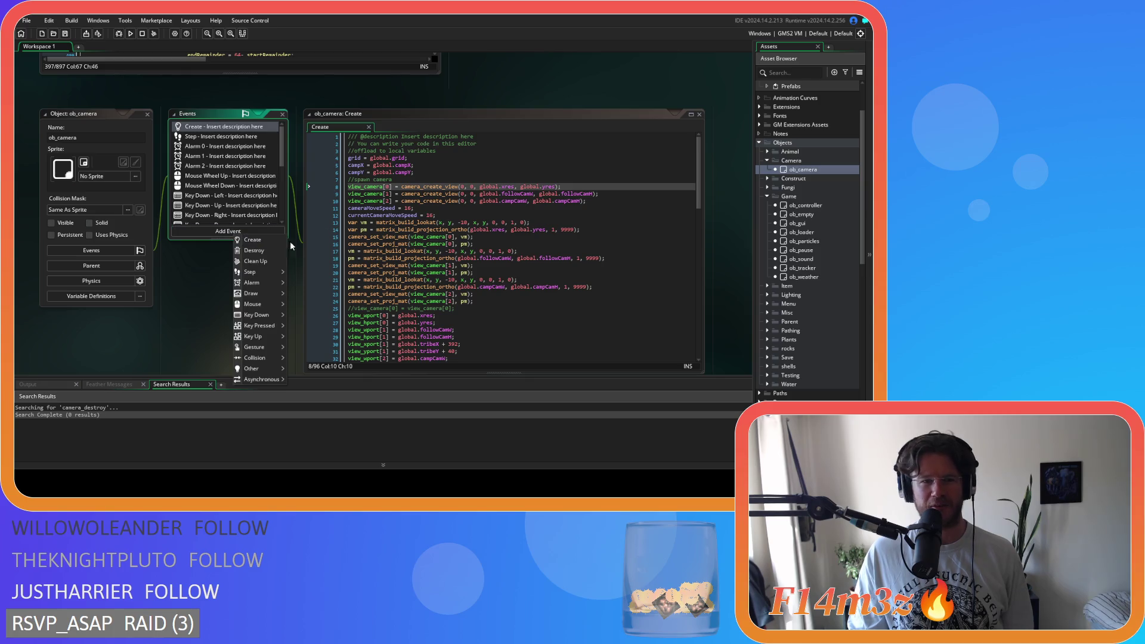
mouse_move(255, 286)
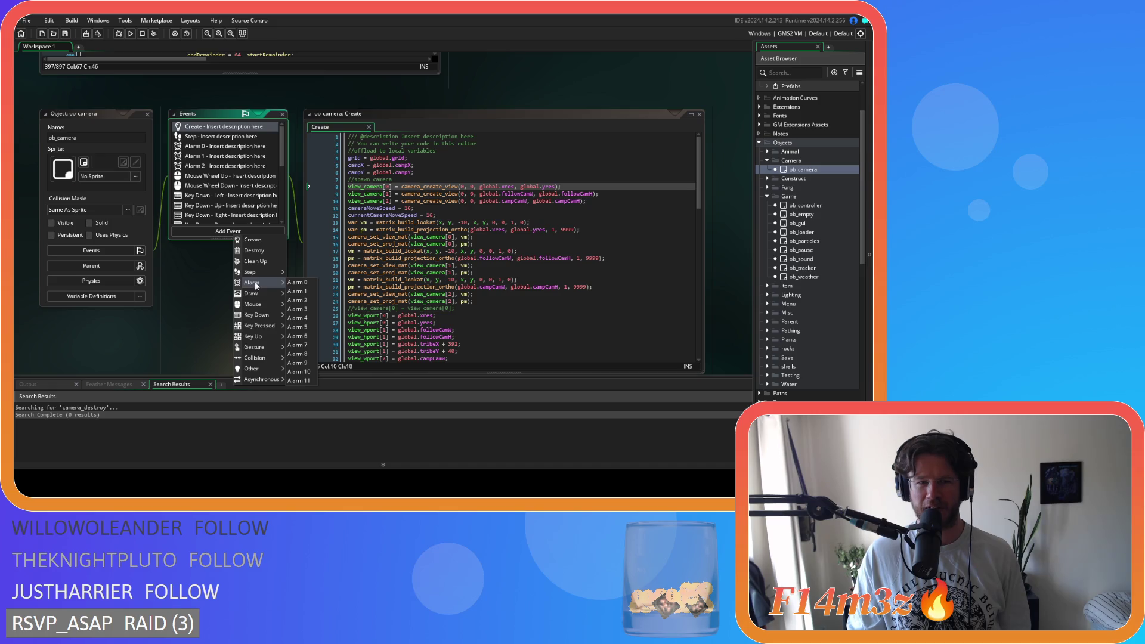
click(256, 262)
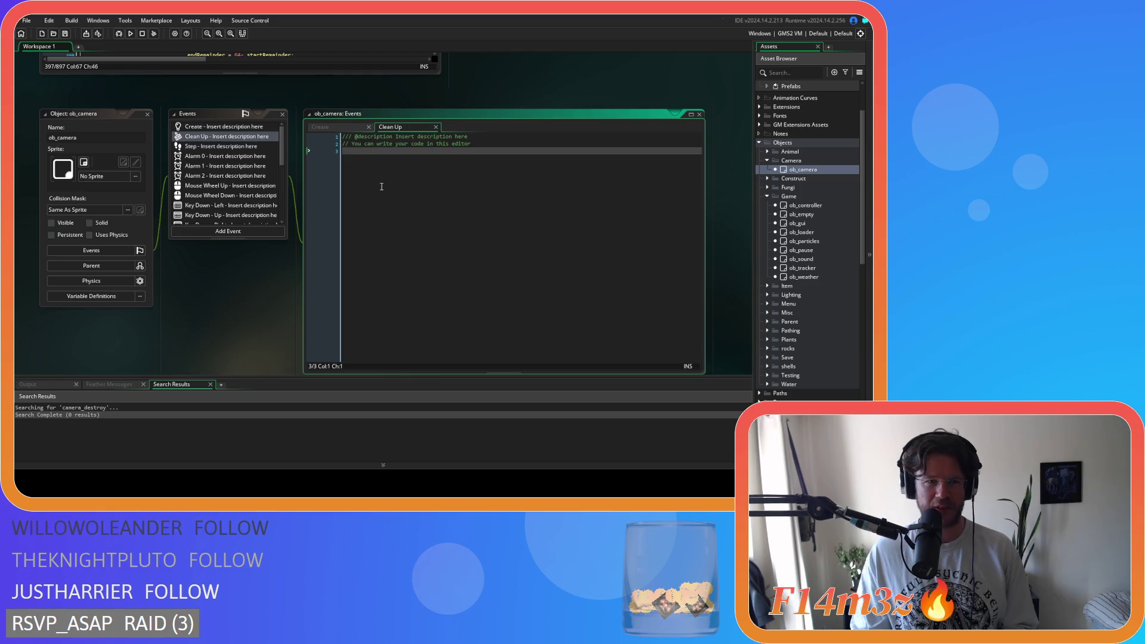
text(camera_des)
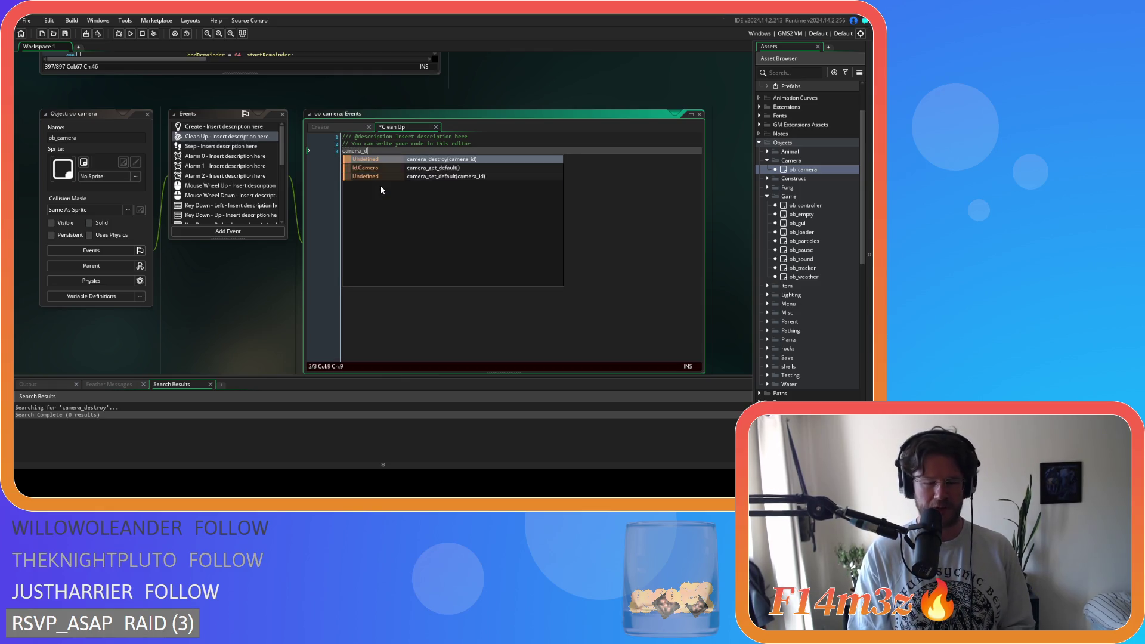
key(Return)
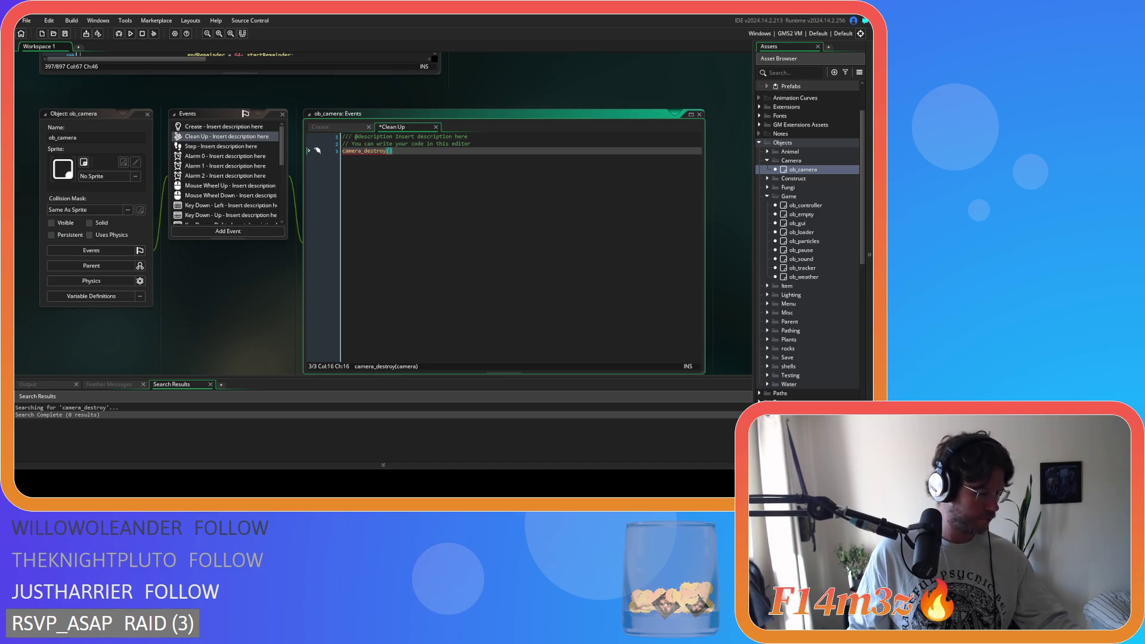
click(320, 126)
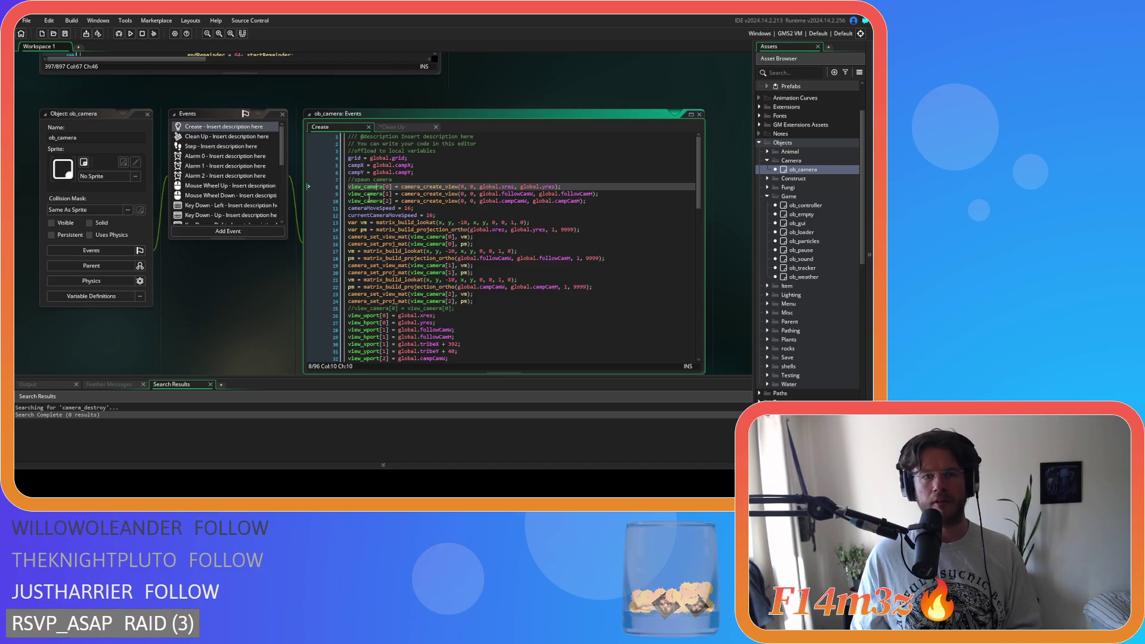
Fill camera_destroy with view_camera[0] from the Create code and duplicate the line twice
drag(392, 186, 343, 189)
key(ctrl+c)
click(393, 127)
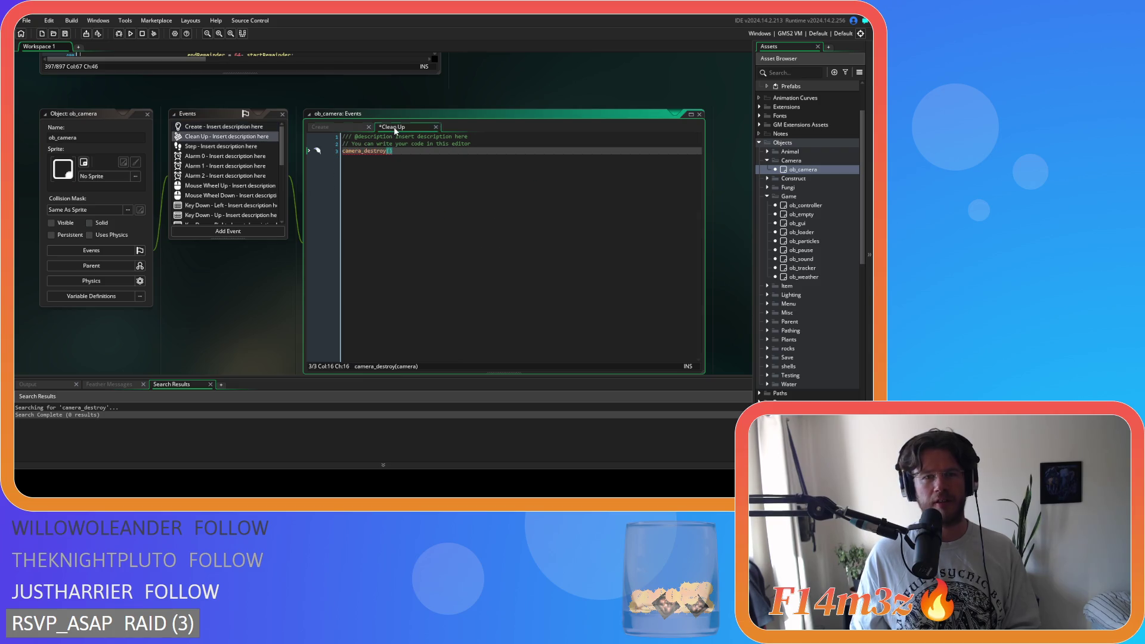
key(ctrl+v)
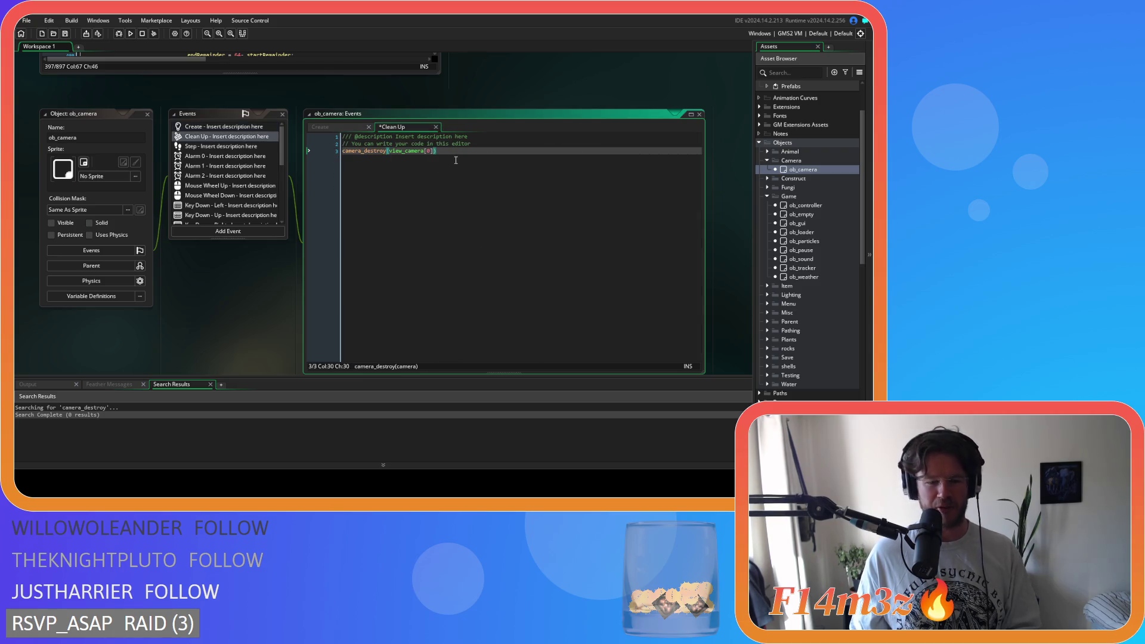
key(End)
key(shift+Home)
key(ctrl+d)
key(ctrl+z)
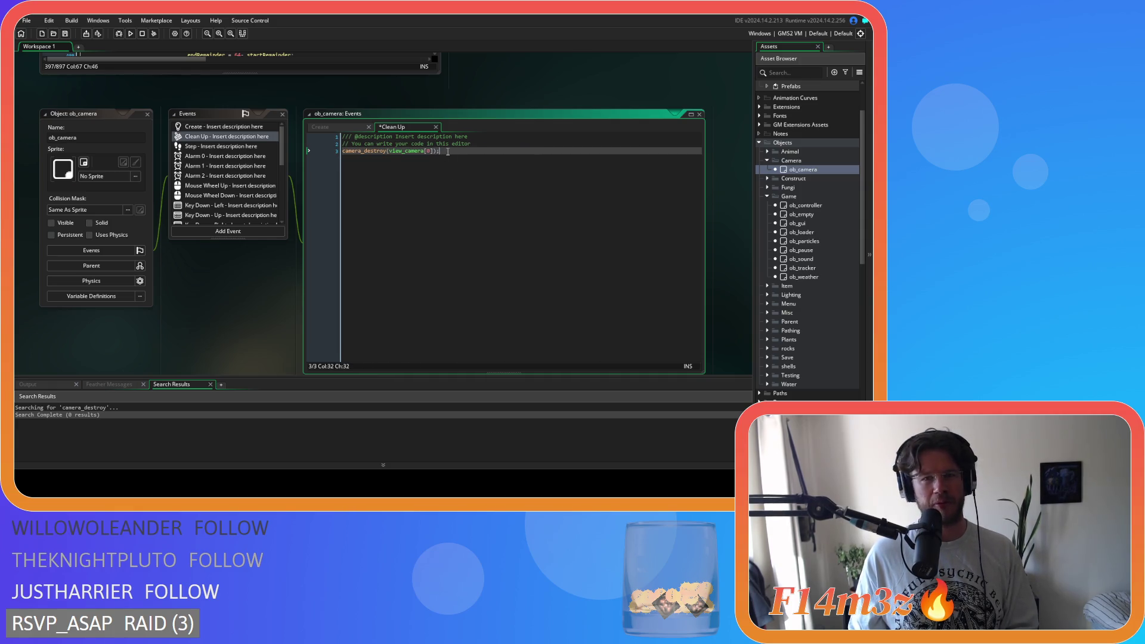
key(ctrl+d)
key(ctrl+d)
Change the duplicated indices to view_camera[1] and [2], save, and reopen the Create code
double_click(427, 158)
text(1)
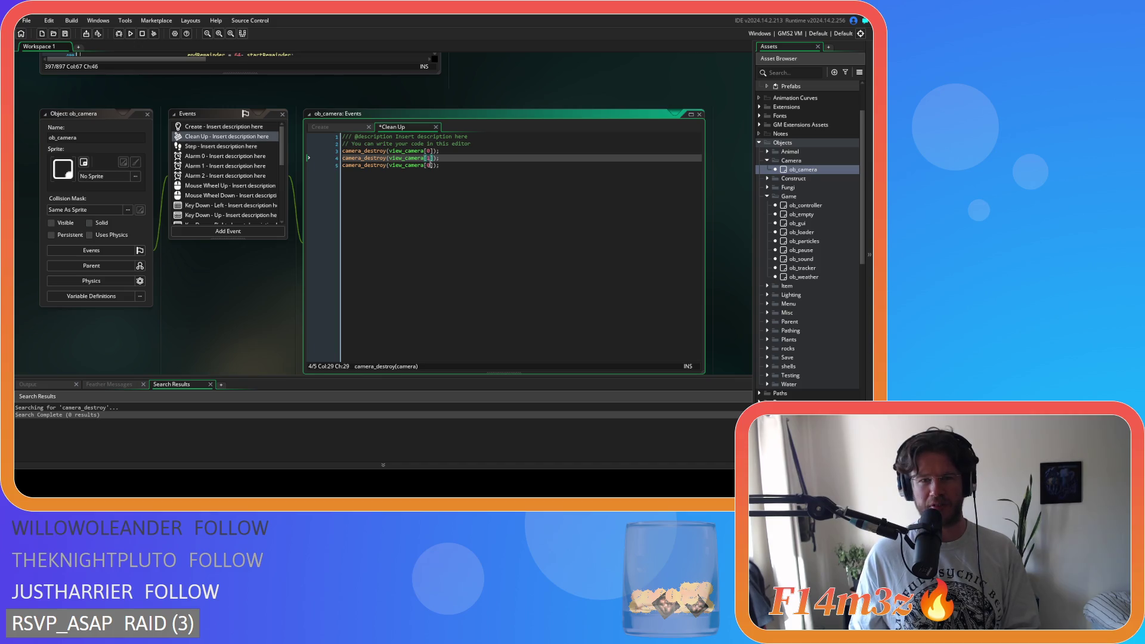
double_click(426, 165)
text(2)
click(466, 174)
key(ctrl+s)
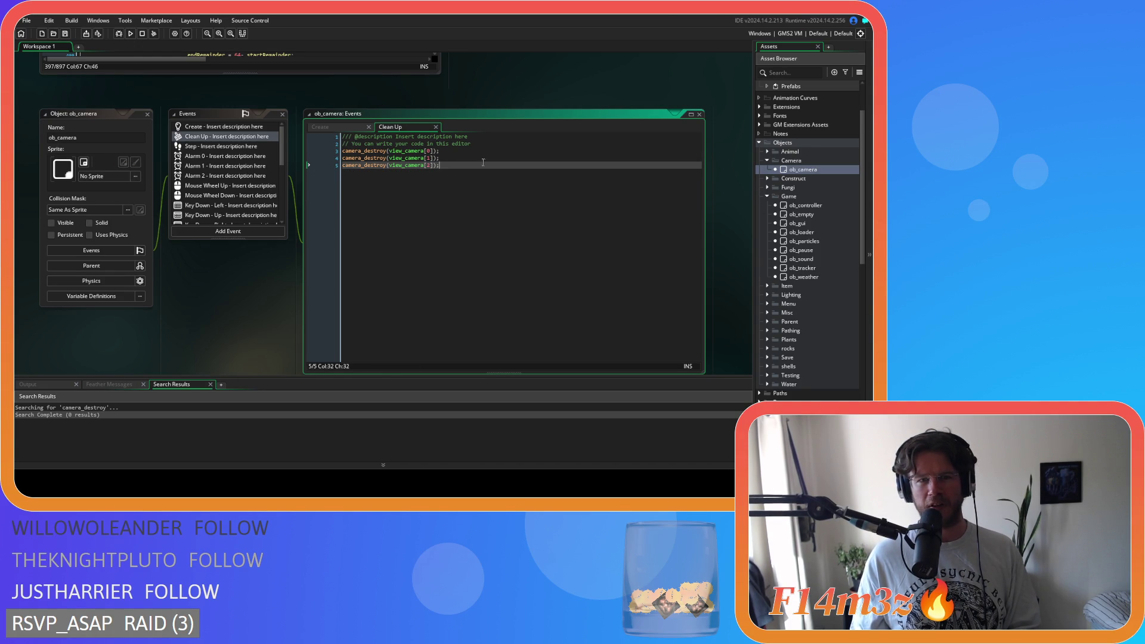
mouse_move(395, 162)
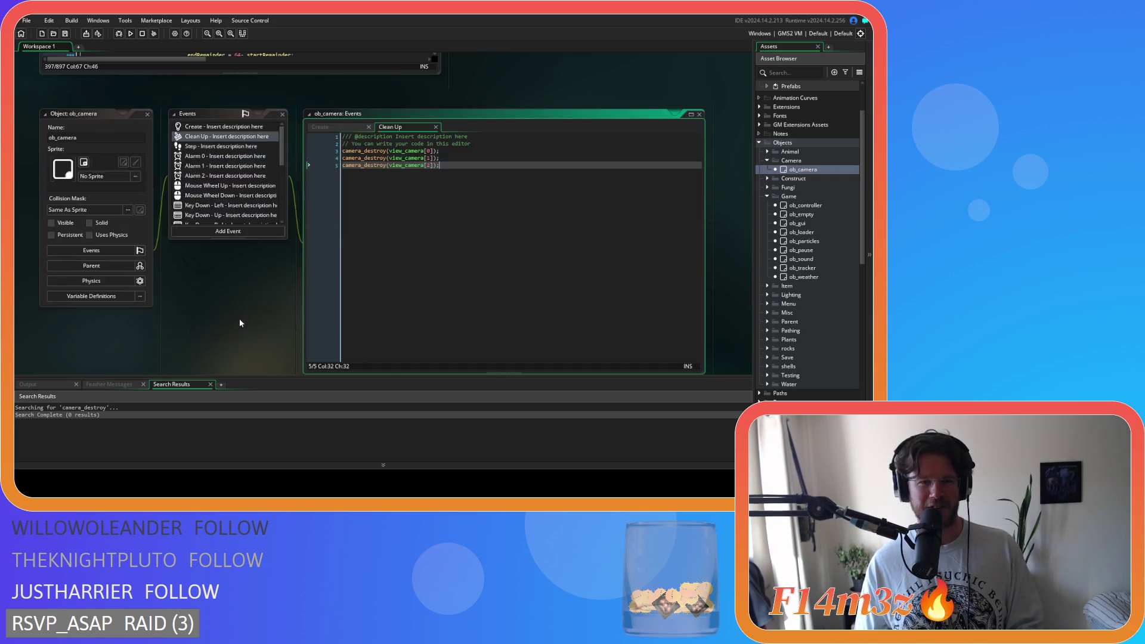
click(224, 126)
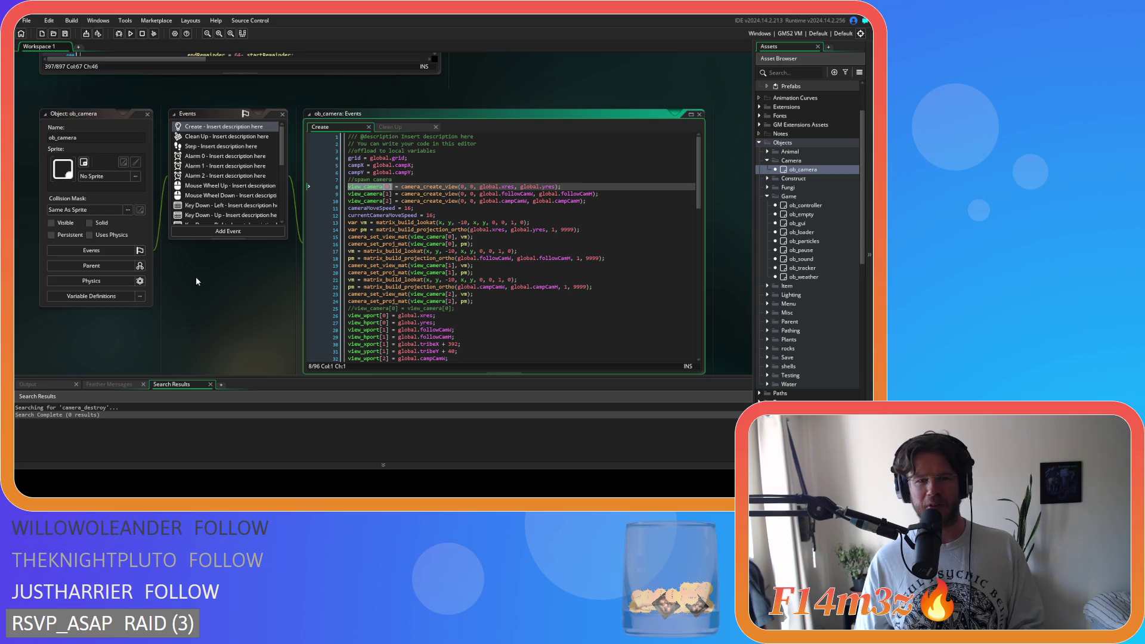
Scroll back to the sc_windowCamp editor and launch a test run of the game
scroll(205, 295, up, 3)
scroll(477, 220, up, 2)
right_click(524, 209)
click(521, 159)
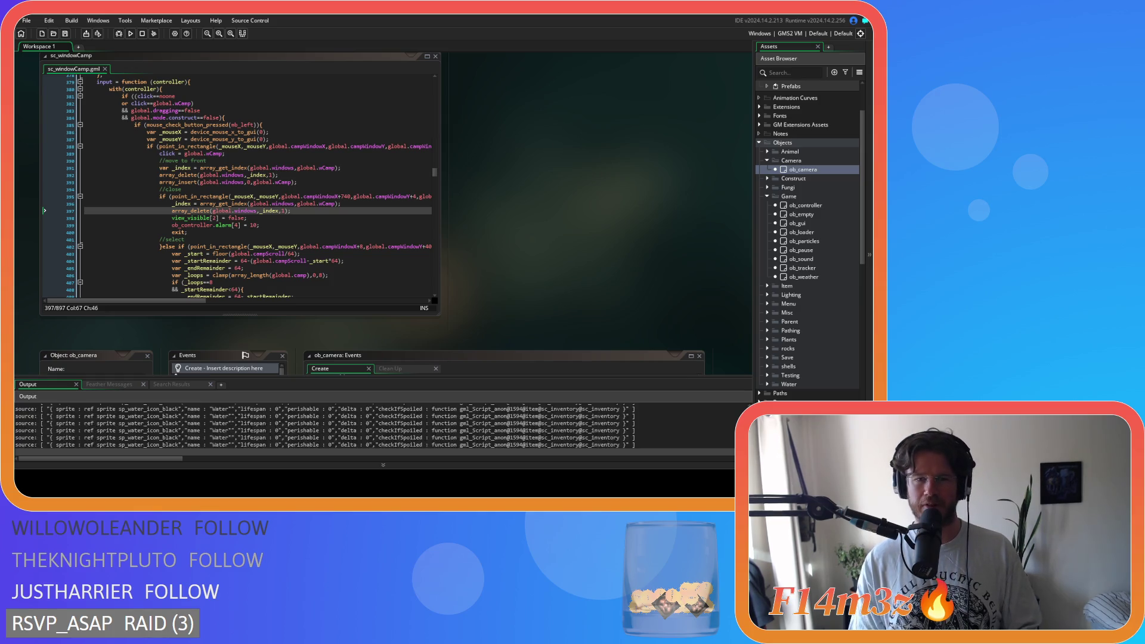
In the game, open the Tribe, Build, Miracles, Camp and Inventory panels with hotkeys
key(alt+Tab)
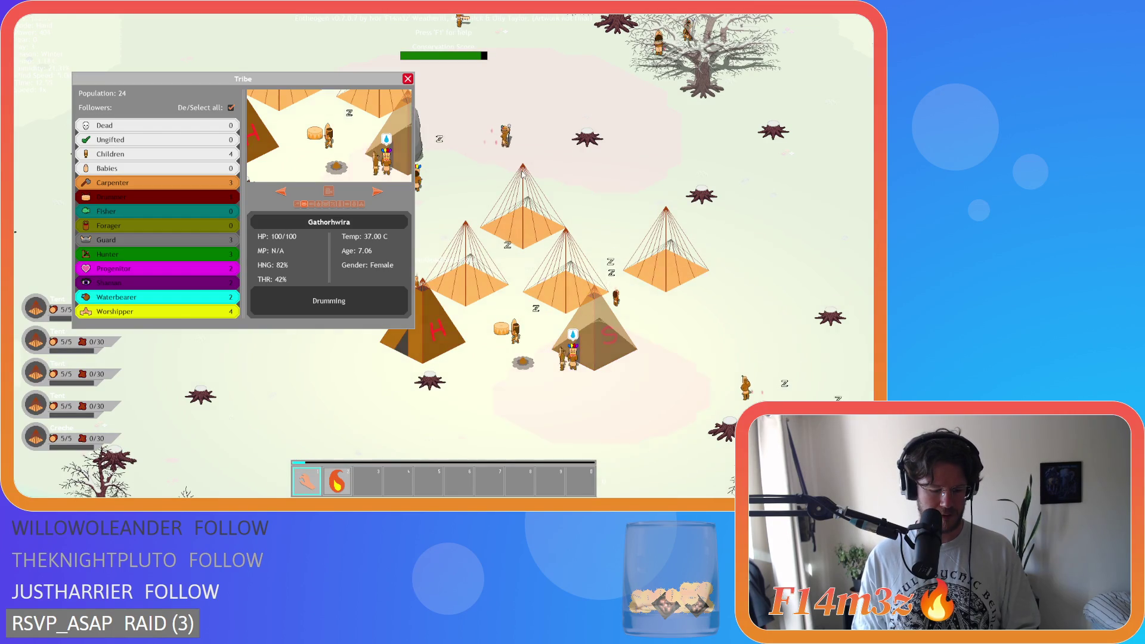
key(t)
key(c)
key(Escape)
key(Escape)
key(Escape)
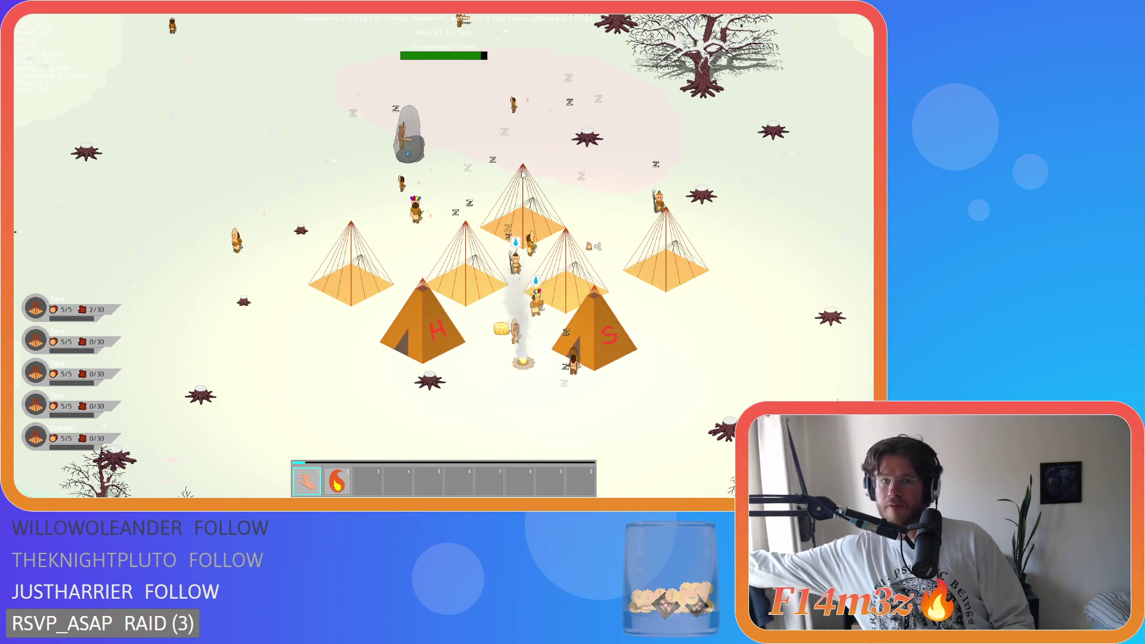
key(Escape)
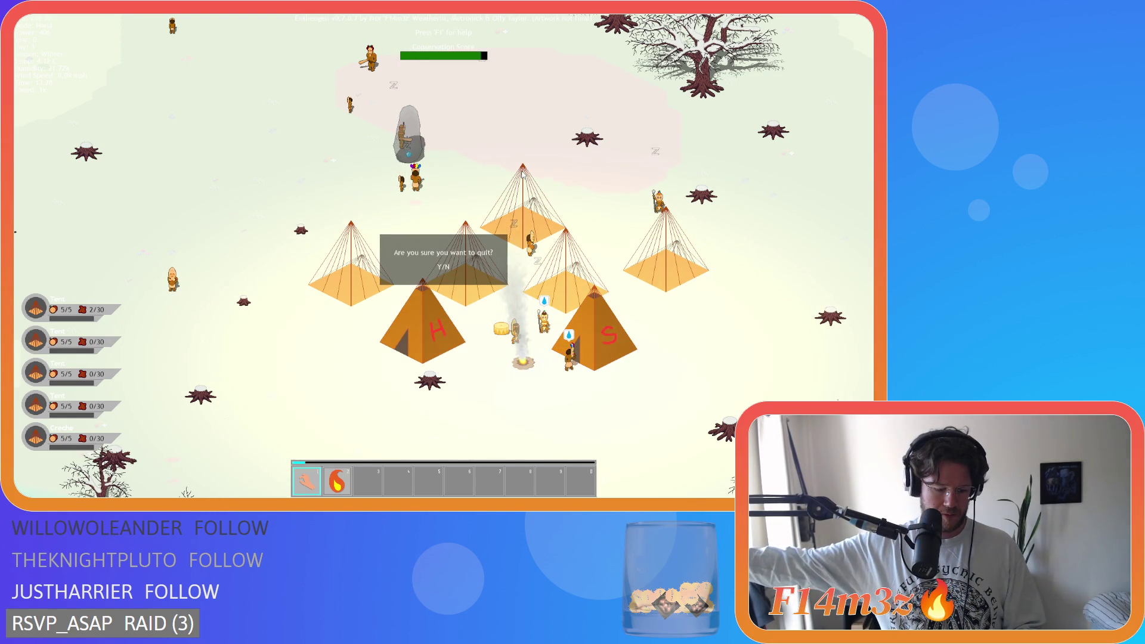
key(t)
key(b)
key(m)
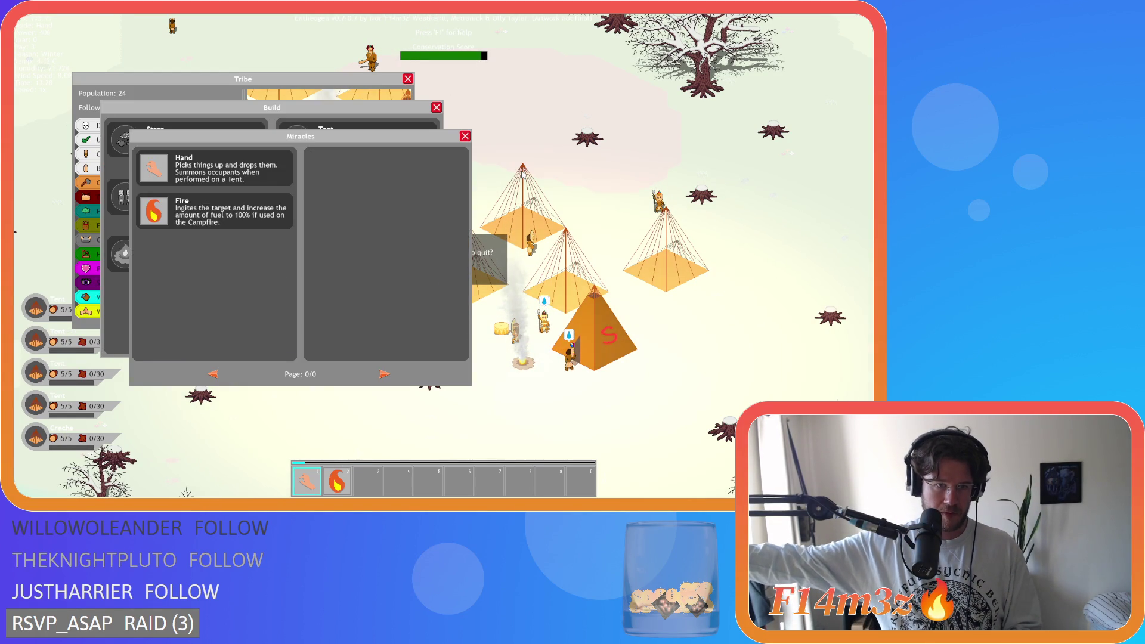
key(c)
key(i)
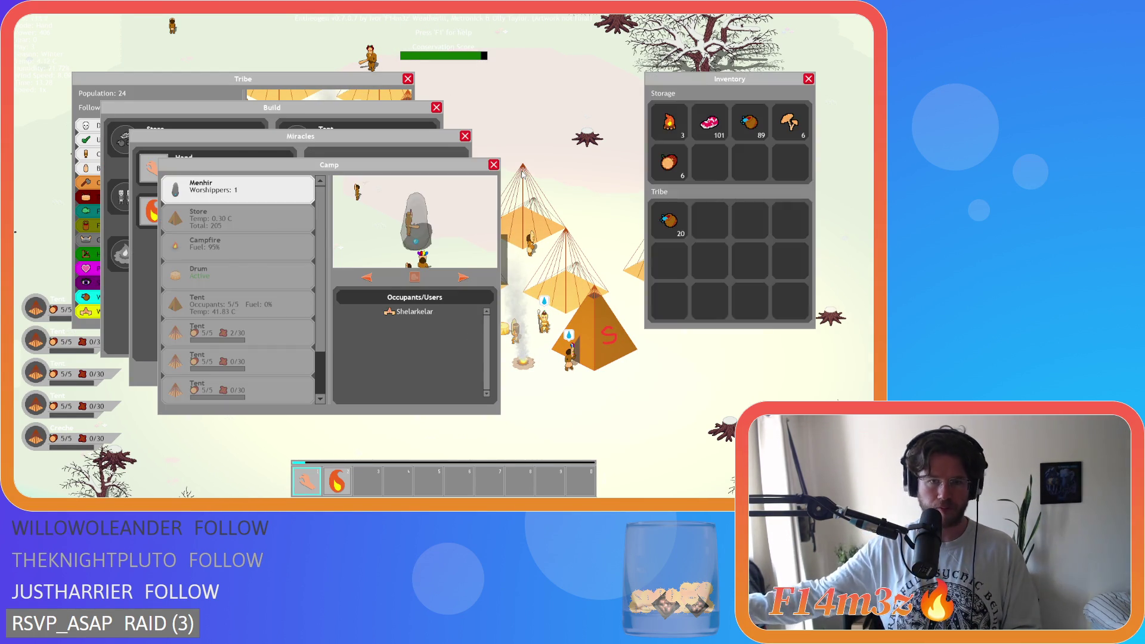
Quit to the title screen, load the saved game, then quit again
key(Escape)
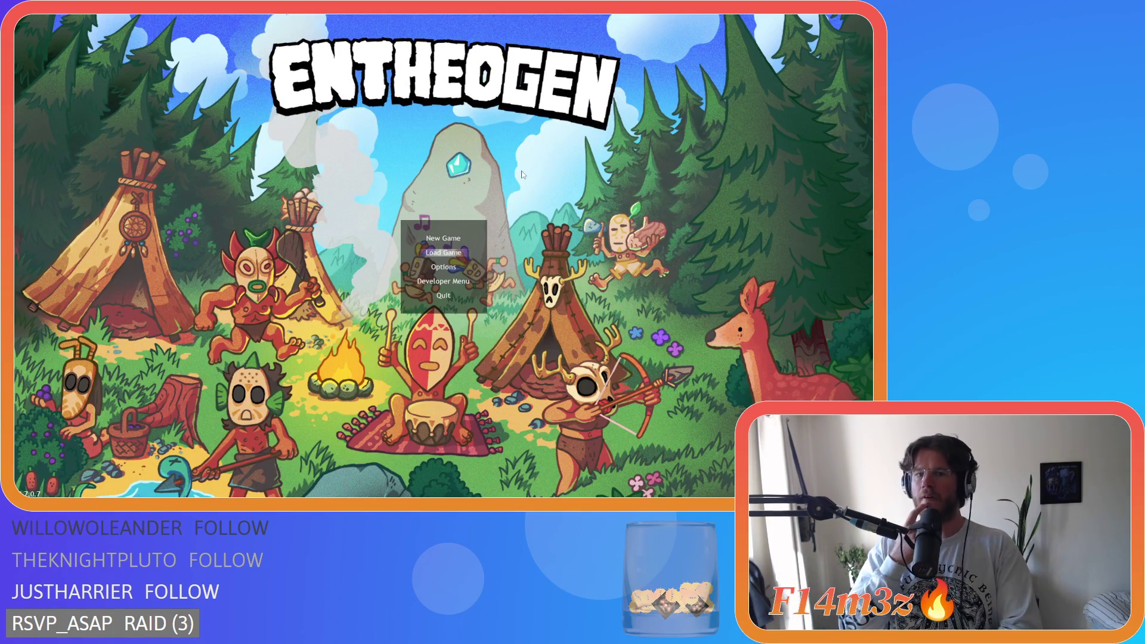
key(Escape)
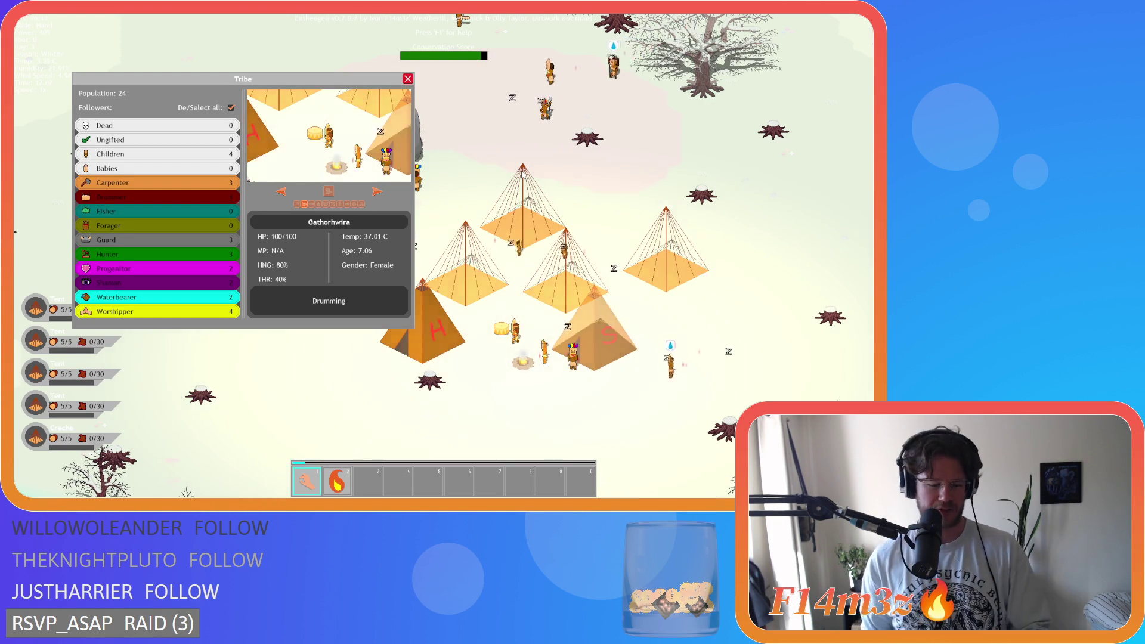
key(Escape)
key(Escape)
key(y)
key(Escape)
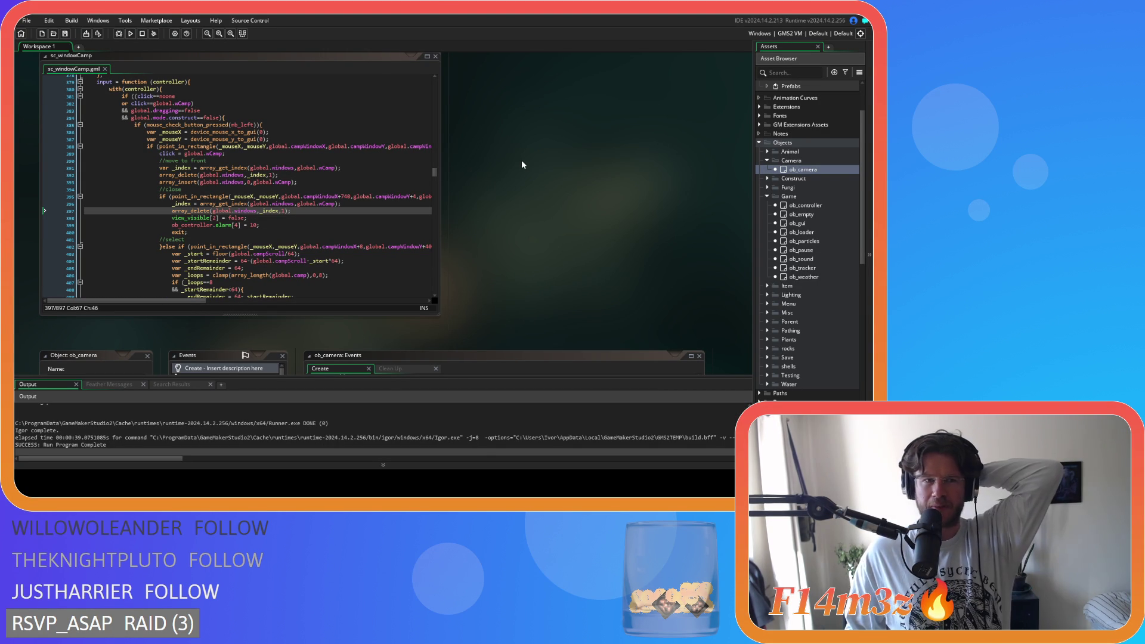
Go to line 8 of sc_endGame and check the array_length documentation
scroll(494, 156, down, 5)
click(383, 199)
mouse_move(435, 238)
mouse_down()
mouse_move(437, 135)
mouse_move(434, 218)
mouse_up()
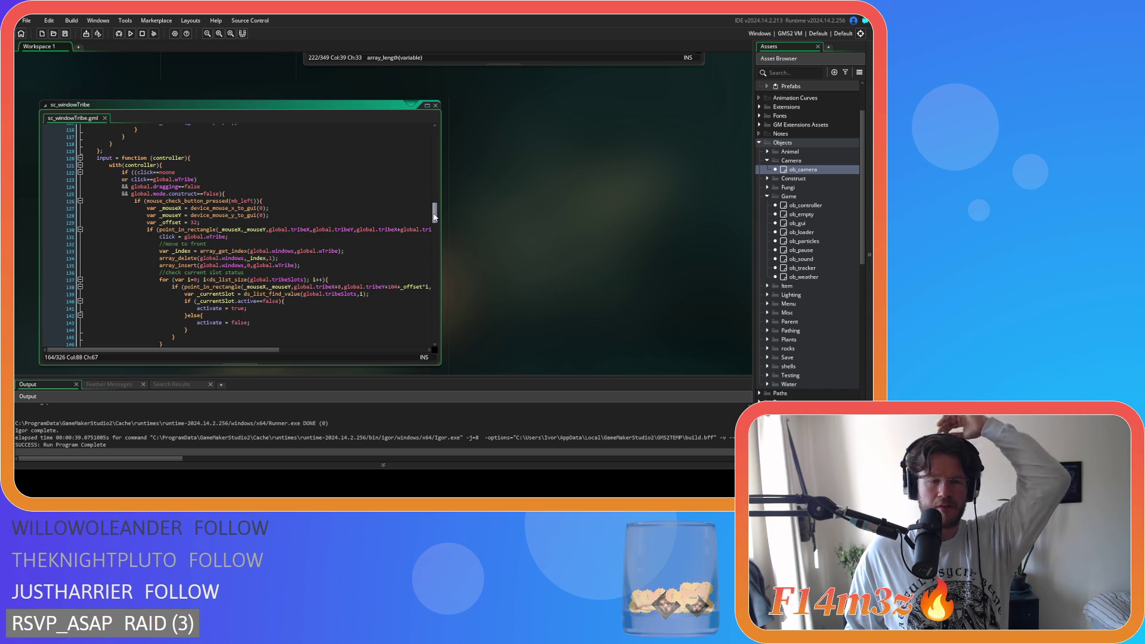
drag(434, 218, 430, 247)
scroll(285, 260, up, 5)
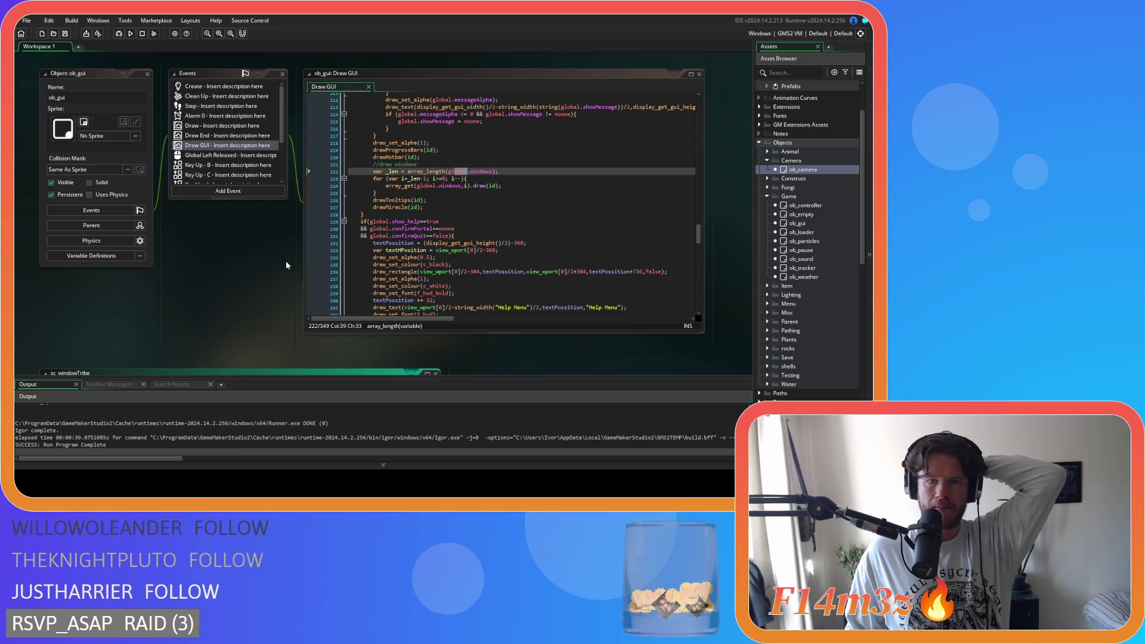
scroll(272, 267, up, 4)
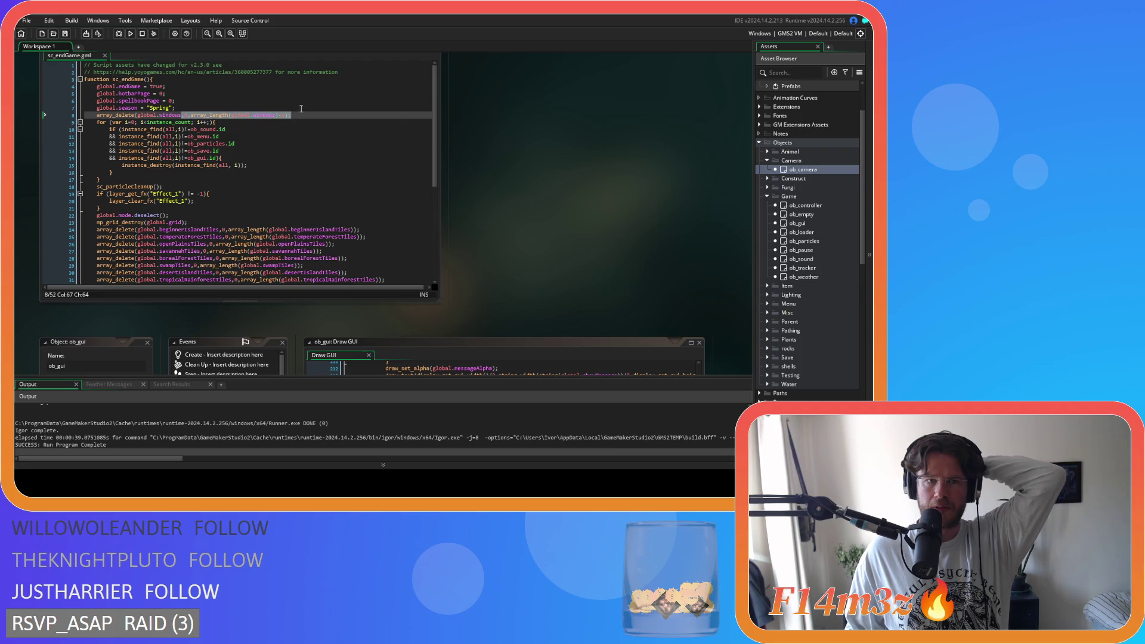
key(Up)
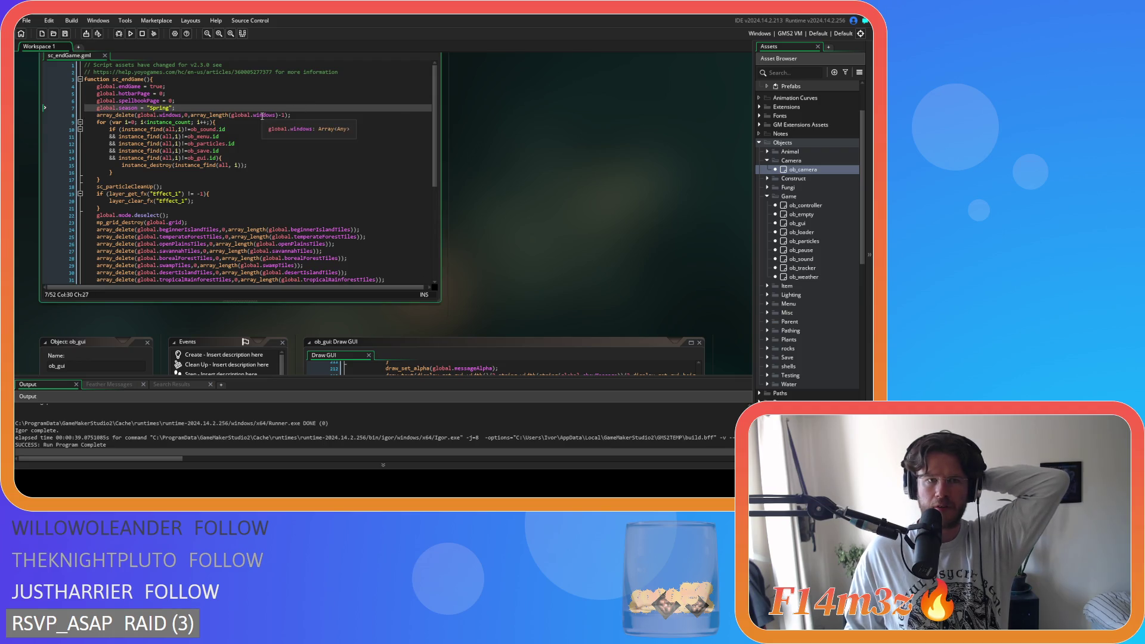
click(285, 115)
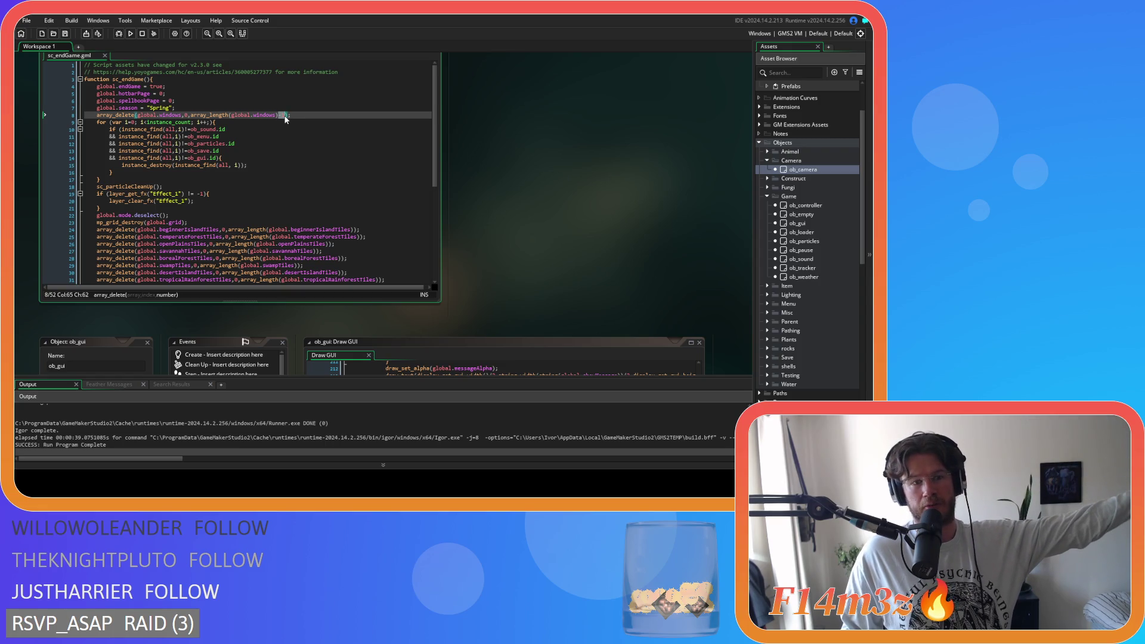
double_click(228, 117)
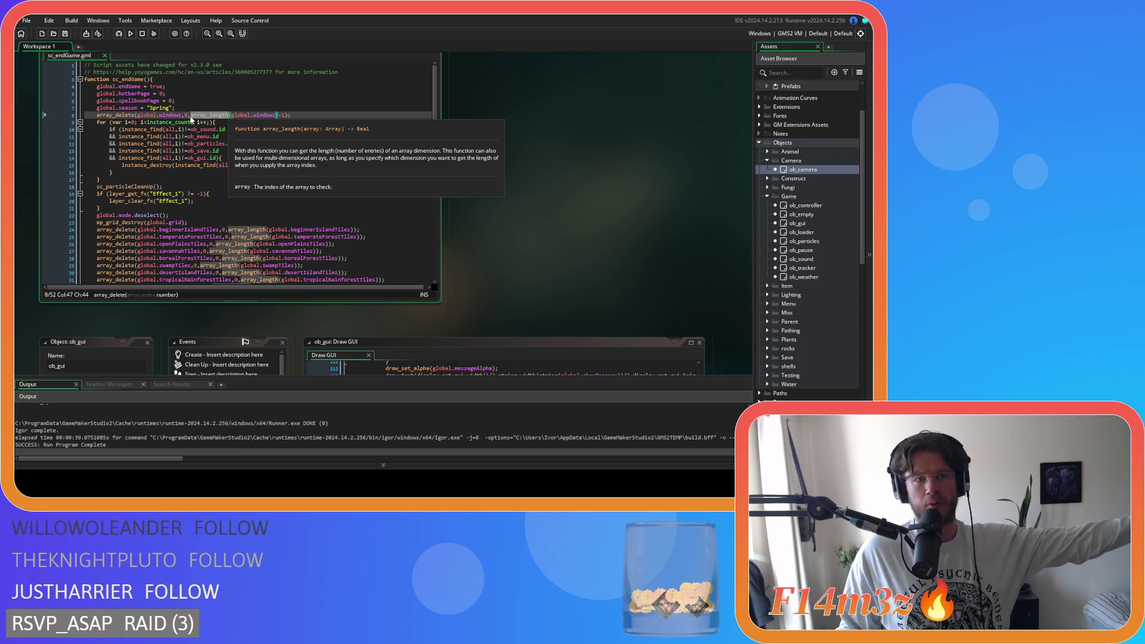
click(190, 116)
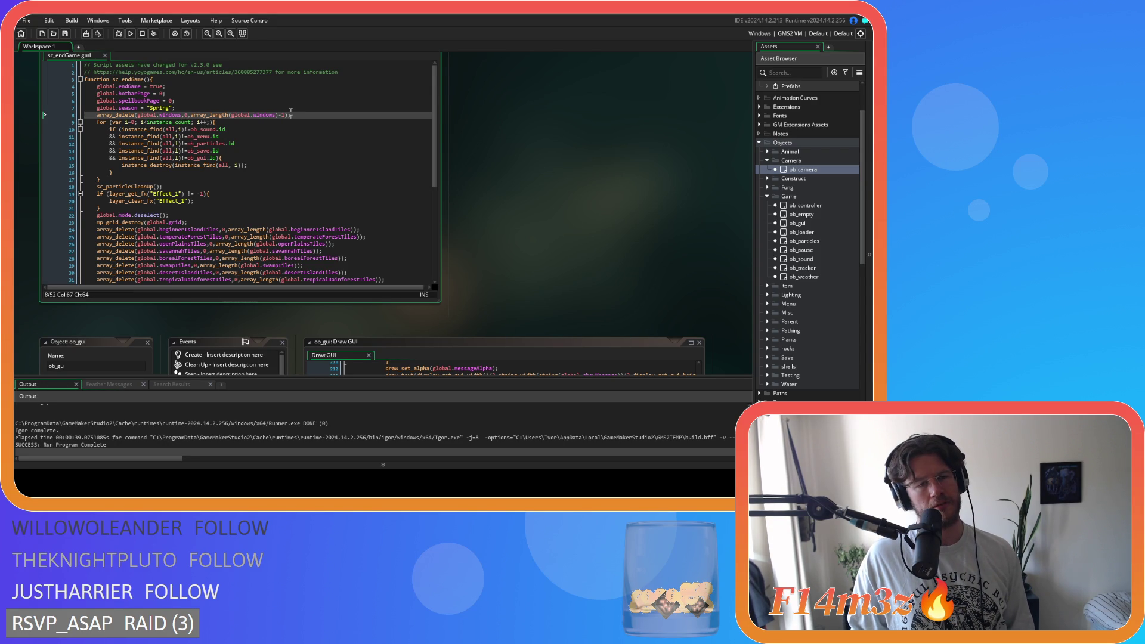
Remove the '-1' so array_delete clears array_length(global.windows) entries, then run the game
key(End)
mouse_move(435, 144)
mouse_down()
mouse_move(433, 245)
mouse_move(425, 128)
mouse_up()
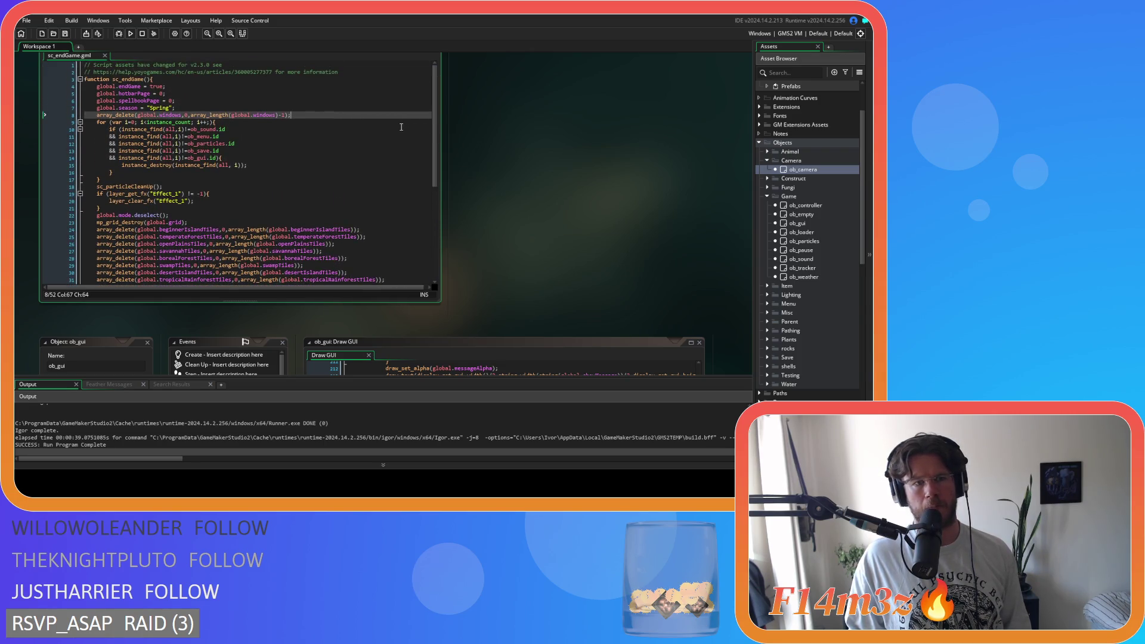
click(280, 115)
key(BackSpace)
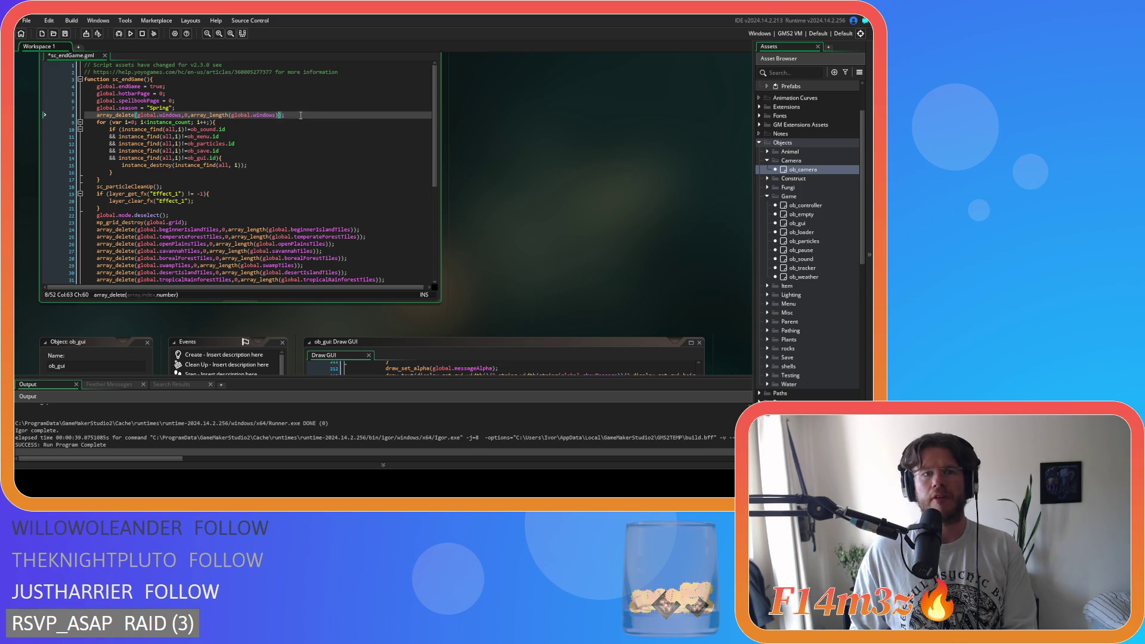
key(F5)
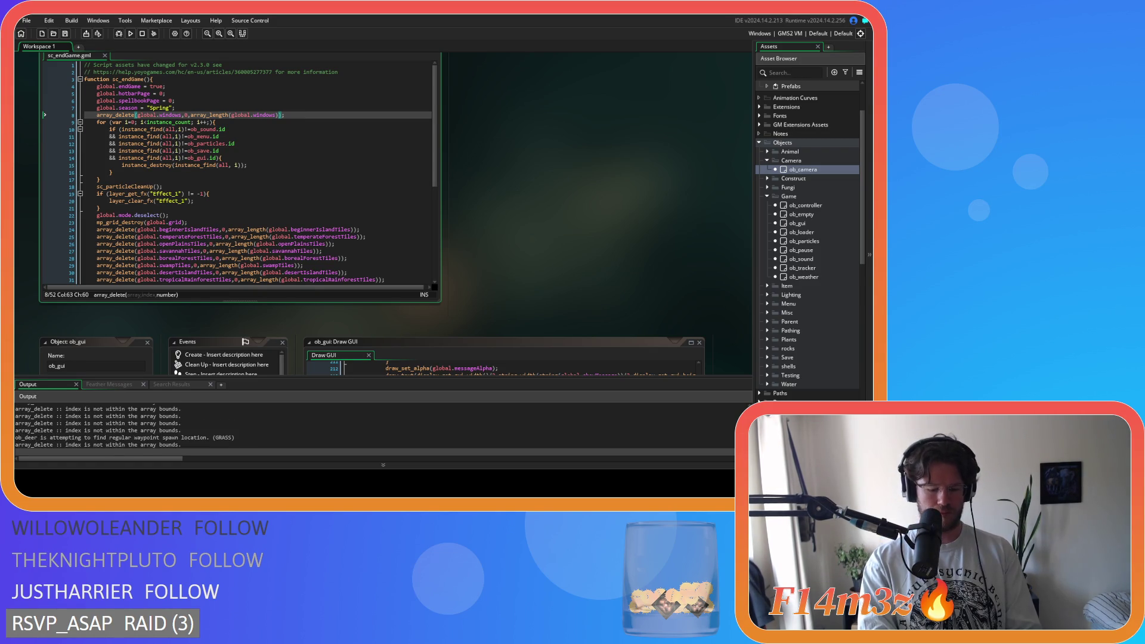
Load the saved game, quit back to the title menu, and close the Entheogen window
key(alt+Tab)
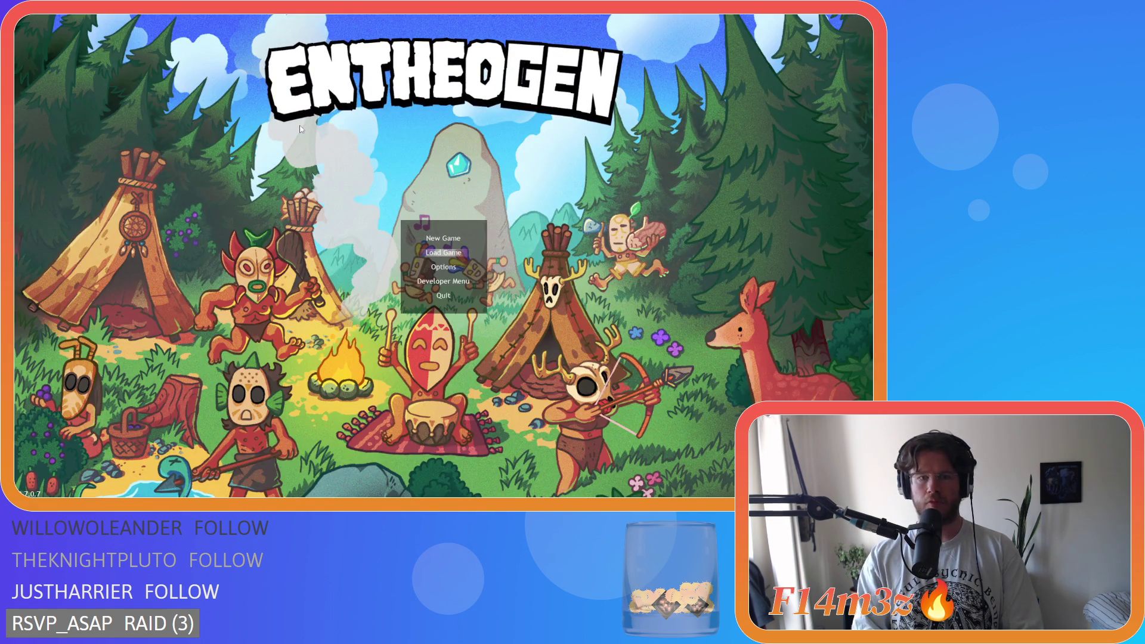
key(Return)
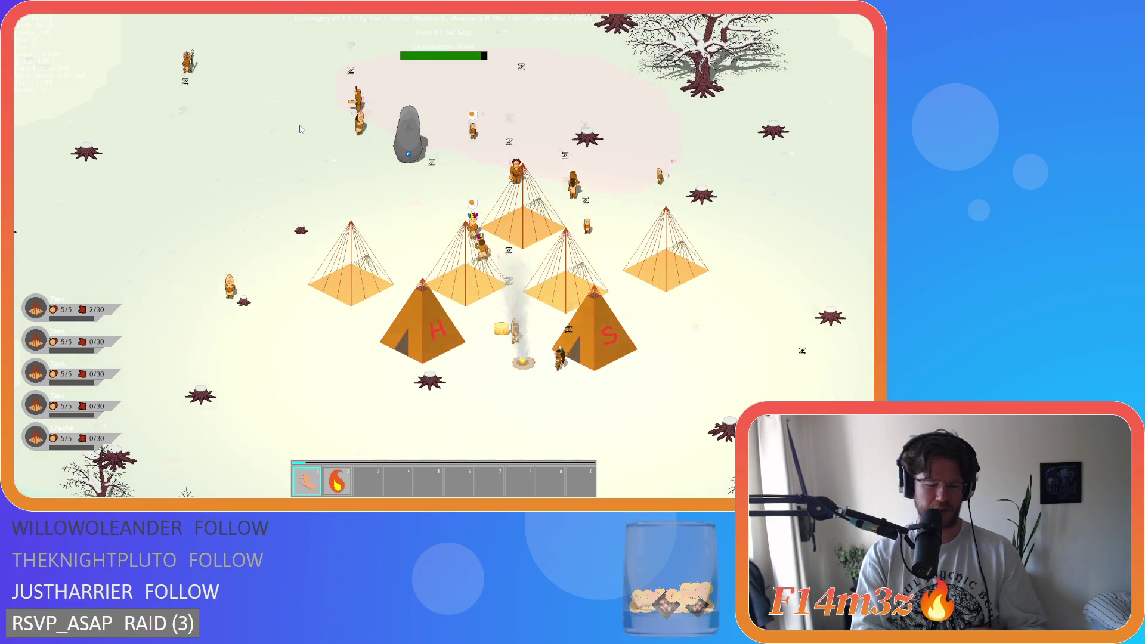
key(Escape)
key(Return)
key(alt+F4)
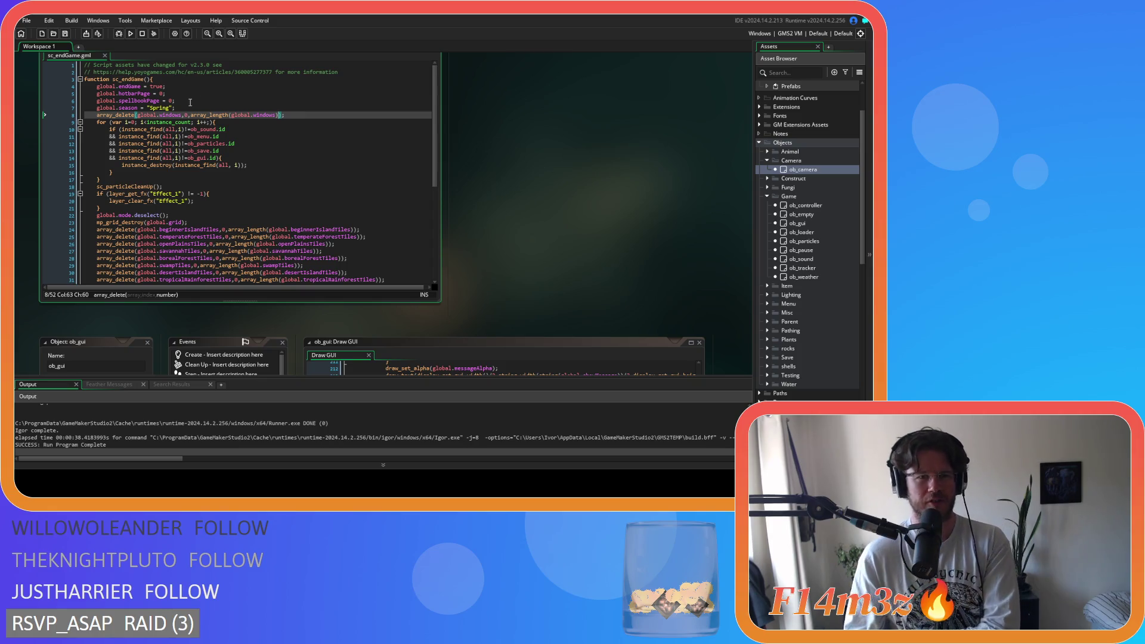
Dismiss the array_length documentation and review lines 8 to 21 of the end-game code
mouse_move(207, 115)
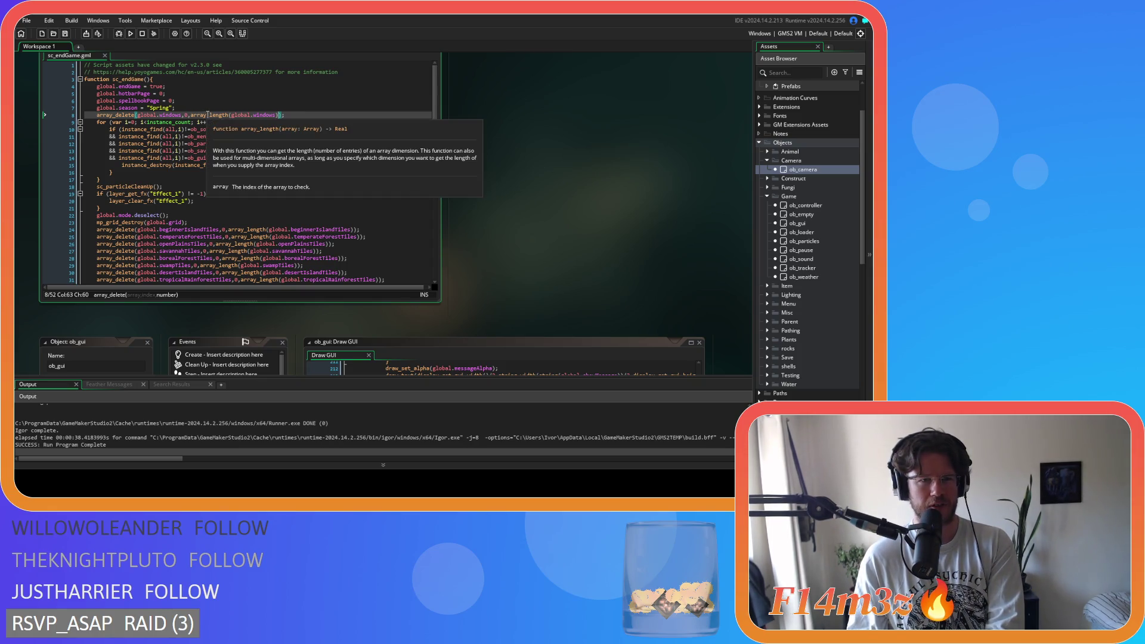
click(207, 114)
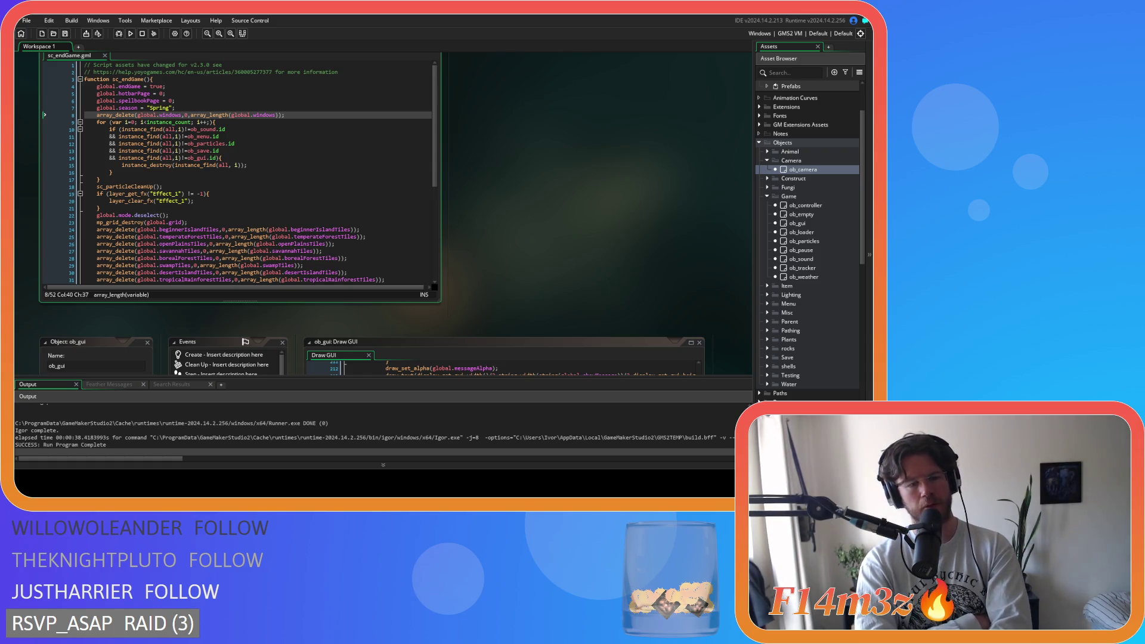
click(242, 208)
click(253, 184)
click(273, 117)
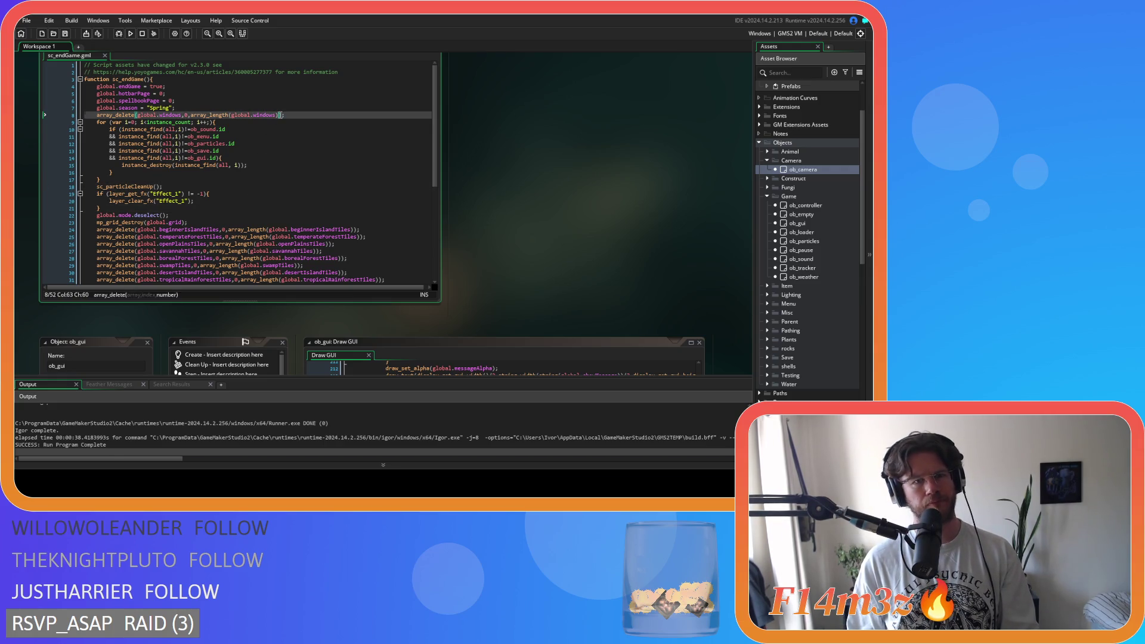
Select array_length( on line 8 and find all its matches across the project
click(209, 123)
click(230, 116)
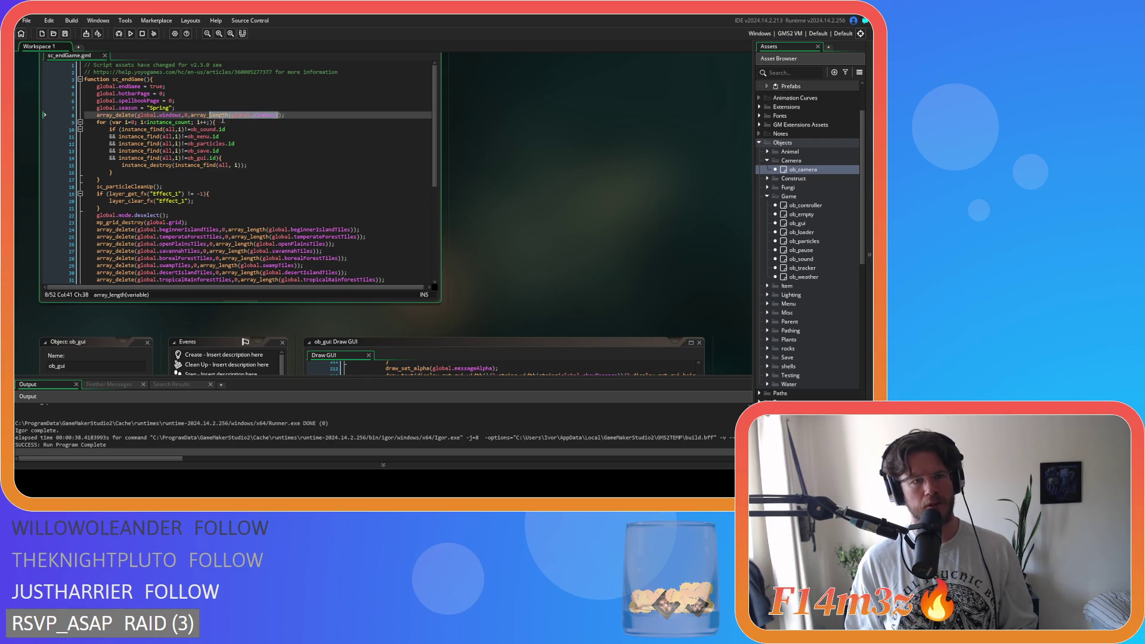
drag(230, 116, 192, 120)
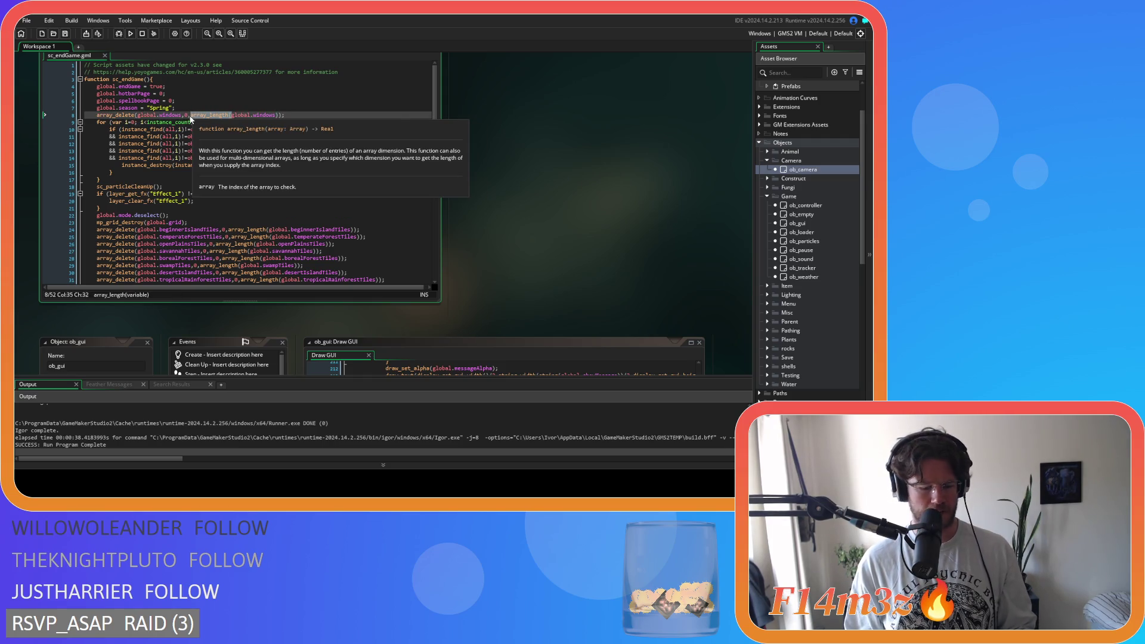
key(ctrl+shift+f)
click(264, 123)
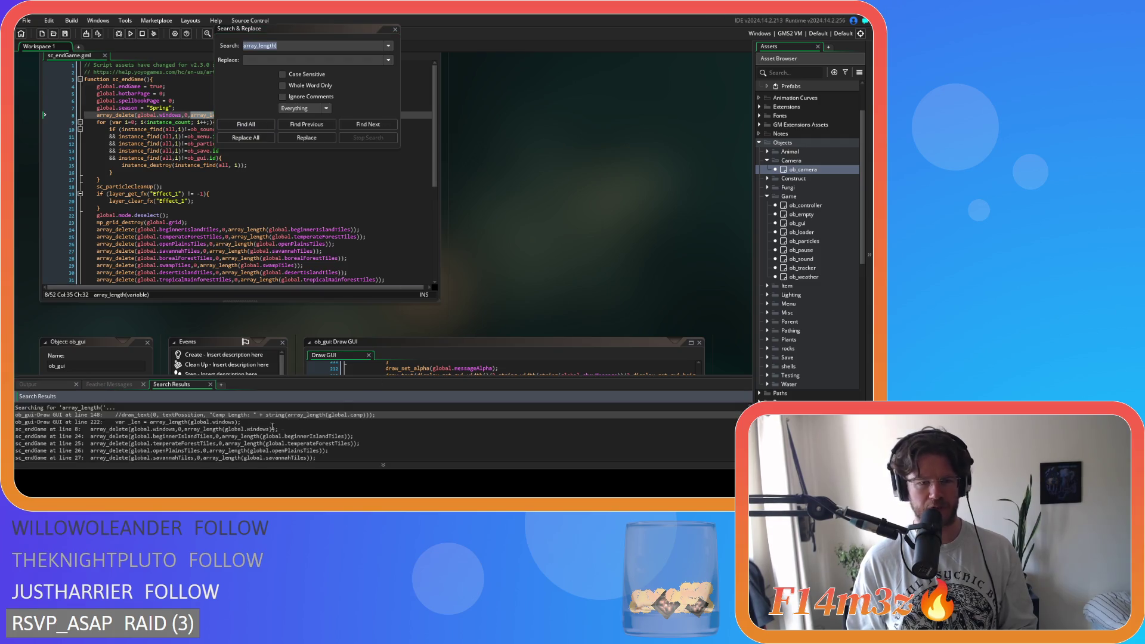
Check the length-minus-one usage on line 500 of sc_windowCamp, then append -1 to line 8's delete call
scroll(274, 435, down, 2)
scroll(271, 441, down, 7)
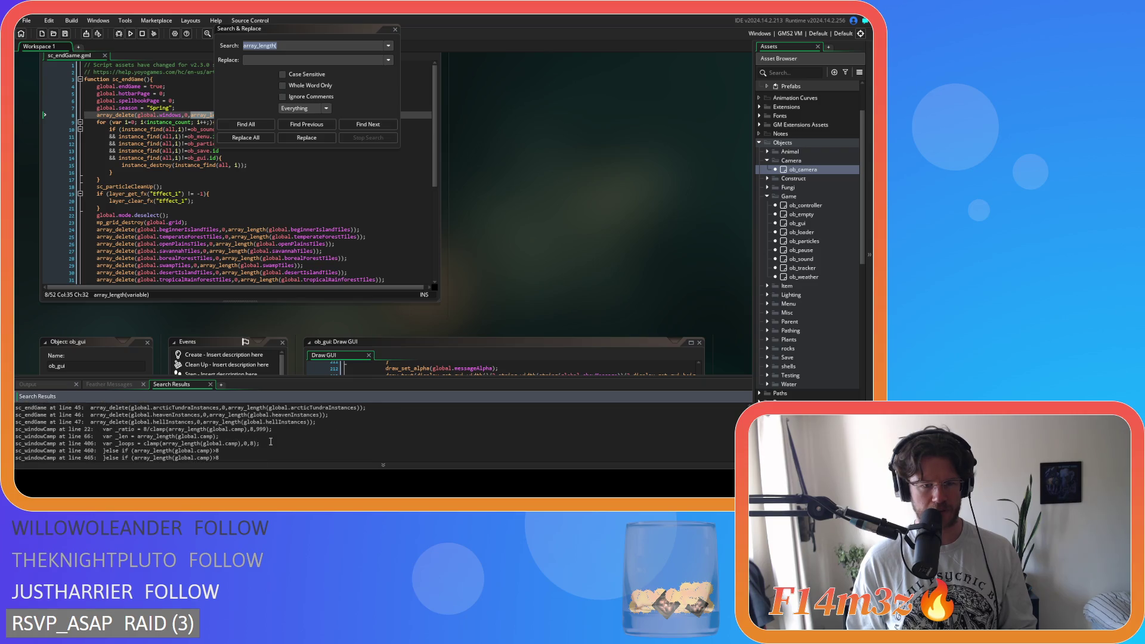
scroll(271, 441, down, 4)
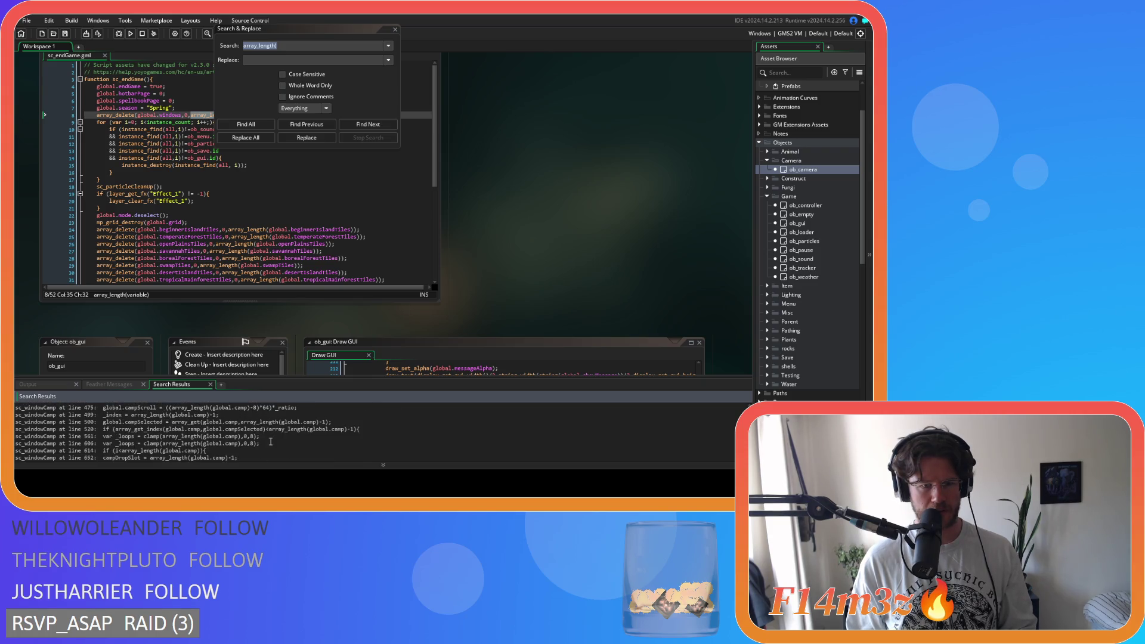
drag(293, 422, 337, 422)
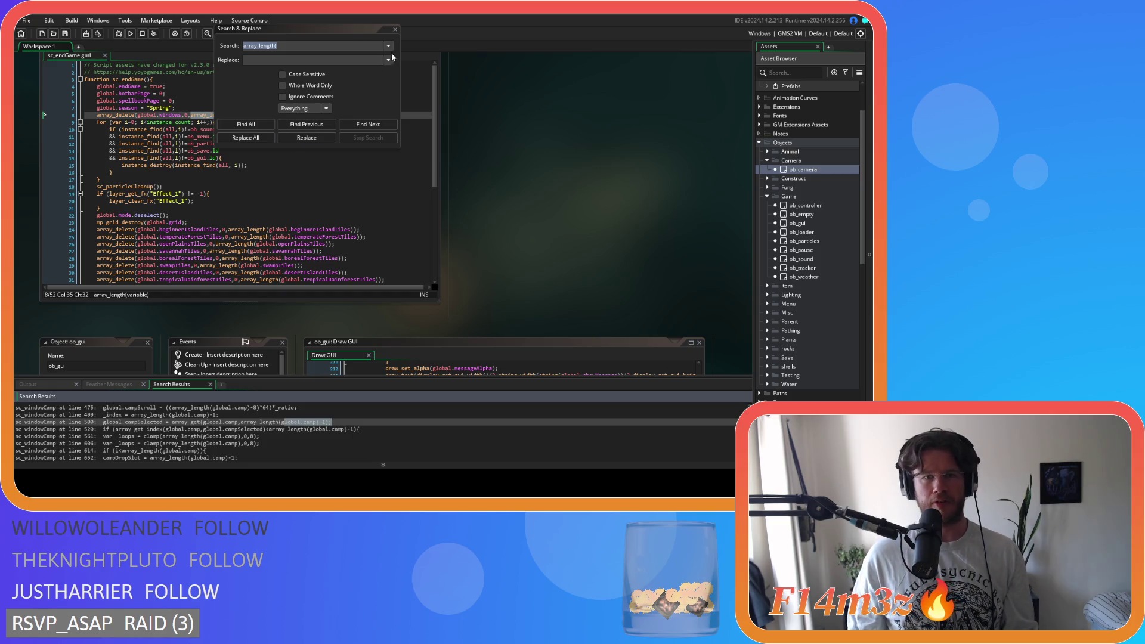
click(394, 29)
text(-1)
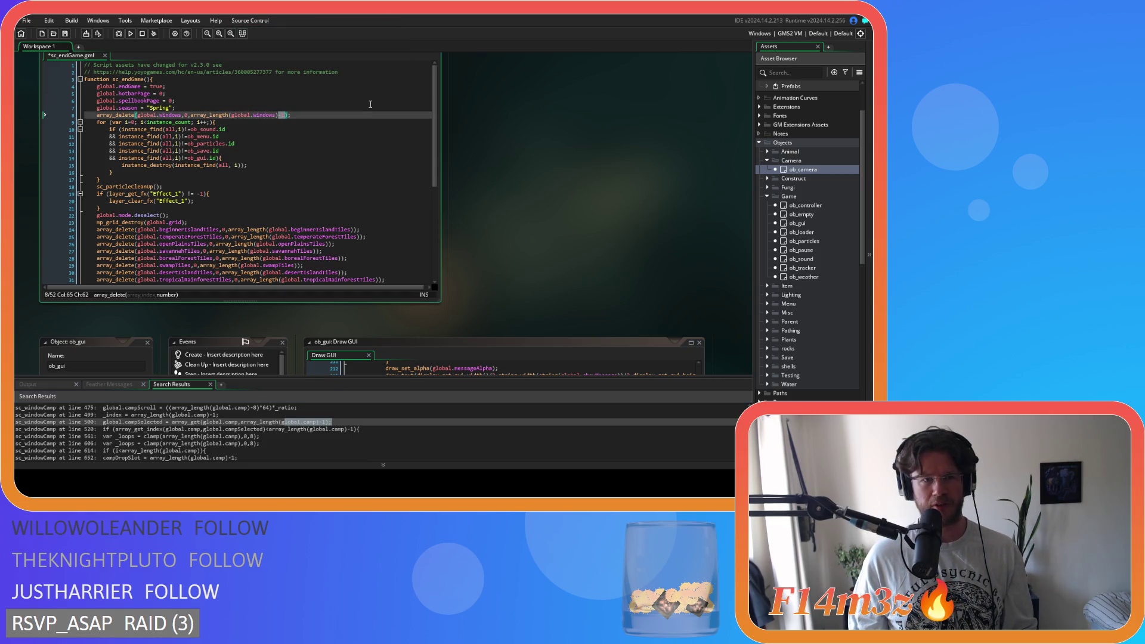
Undo the -1 on line 8 of sc_endGame and check lines 17 and 15
key(ctrl+z)
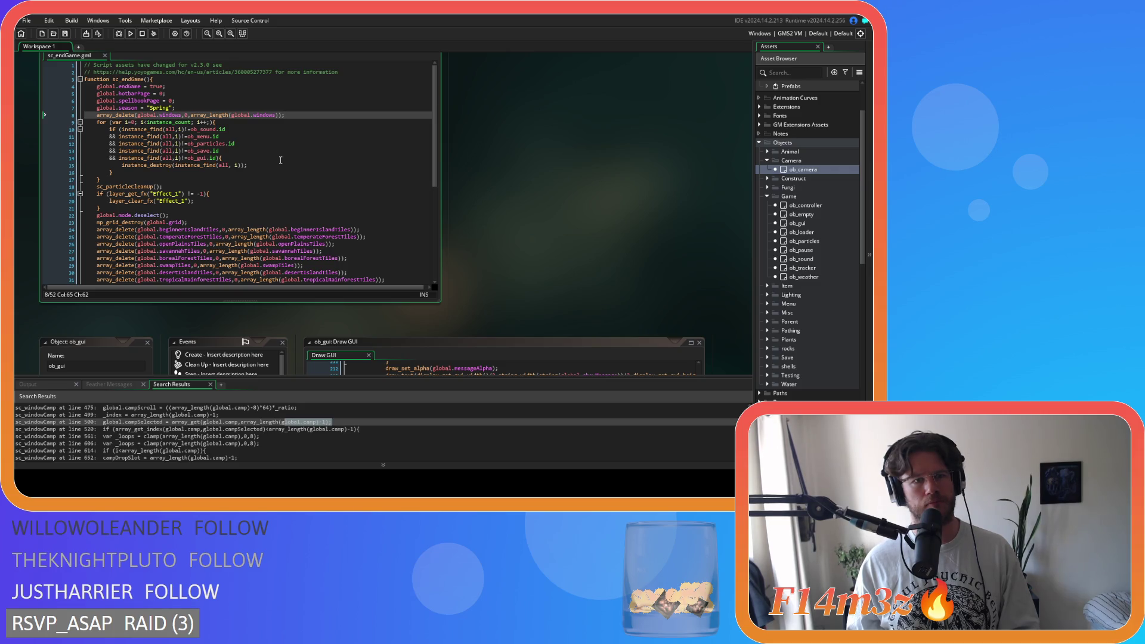
scroll(229, 430, down, 3)
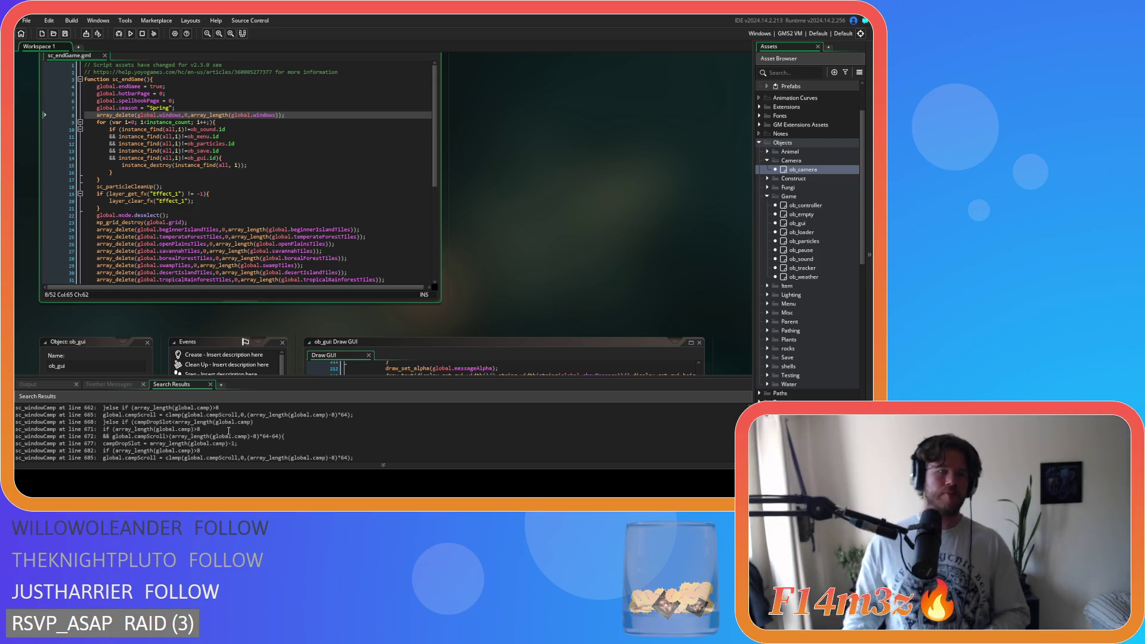
click(271, 177)
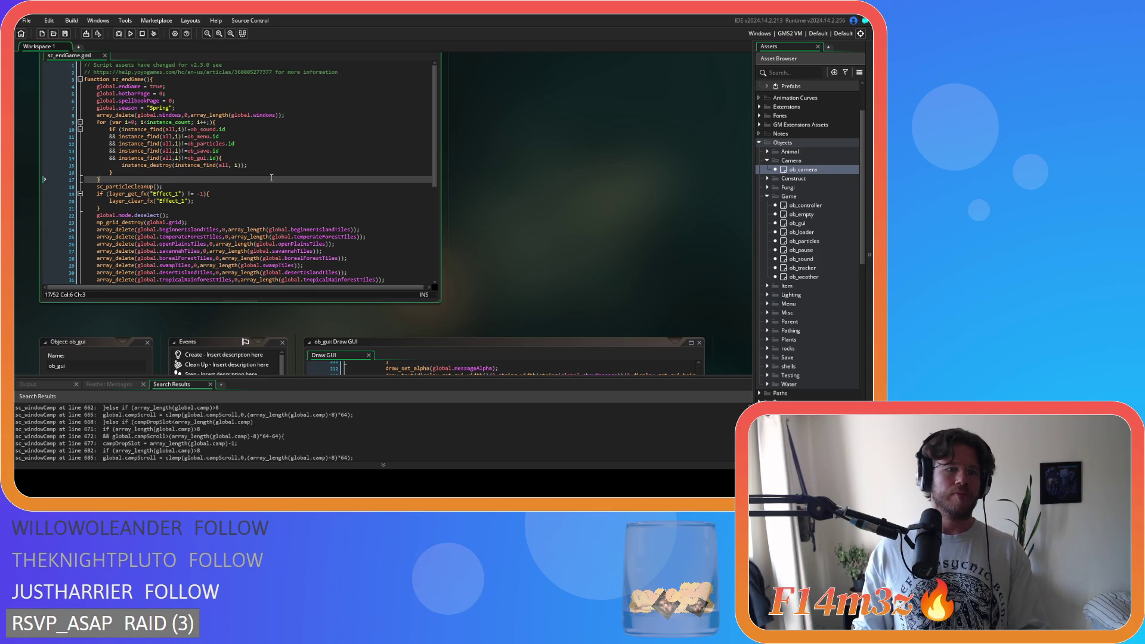
click(273, 166)
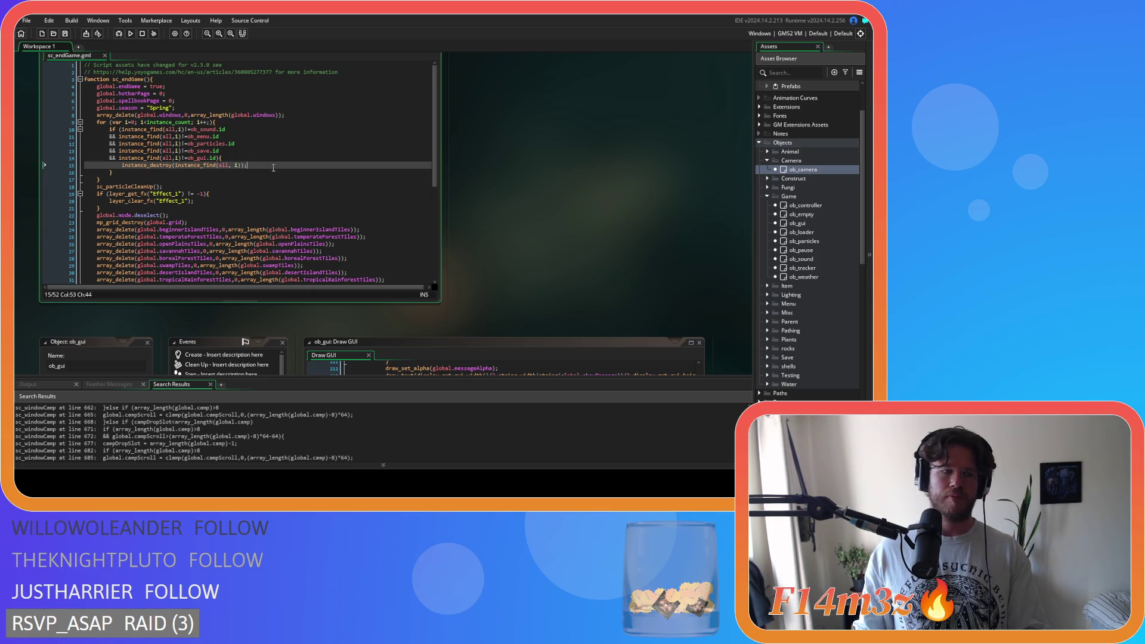
Review the remaining matches in sc_windowBuild, sc_trackerBuildUpdate and sc_stateConditions, up to line 1667
scroll(156, 432, down, 5)
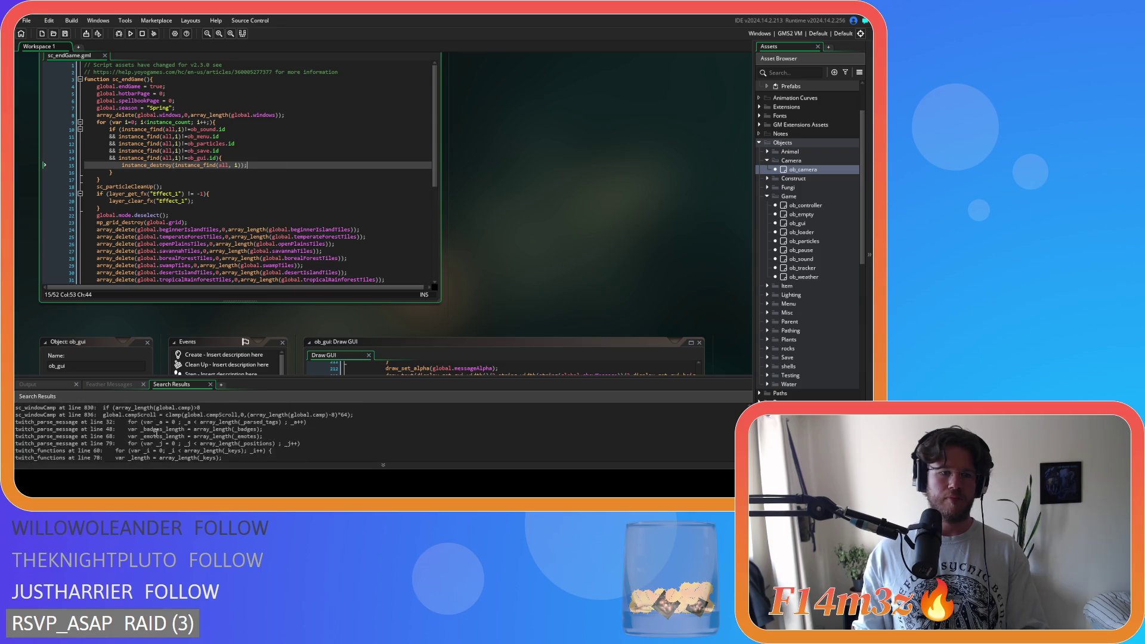
scroll(156, 433, down, 6)
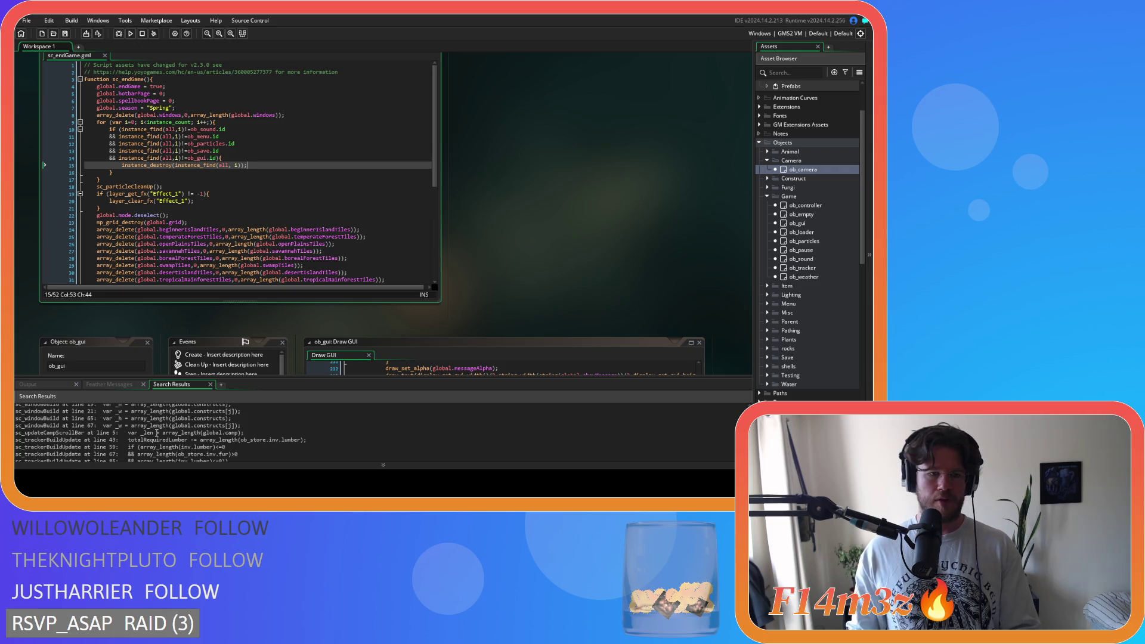
scroll(157, 433, down, 2)
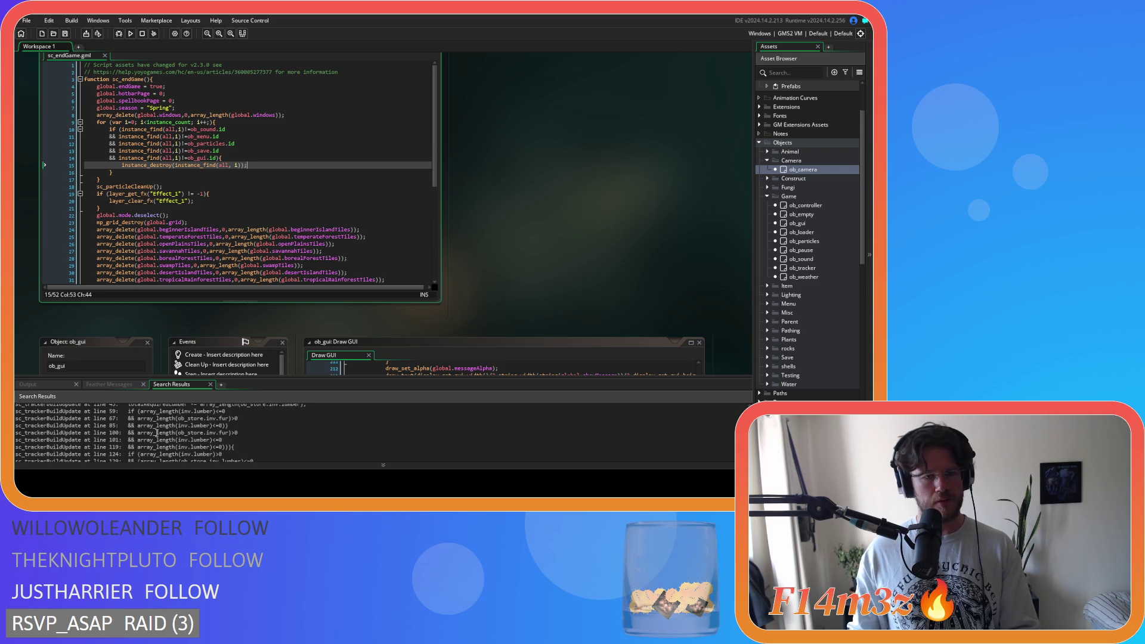
scroll(157, 433, down, 2)
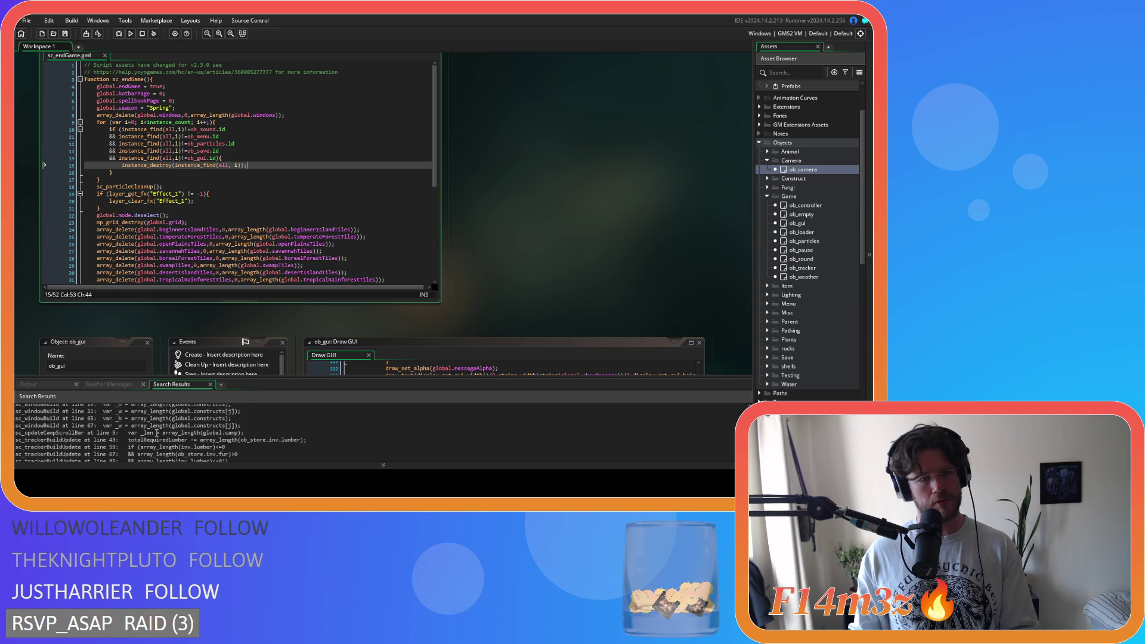
scroll(157, 433, up, 5)
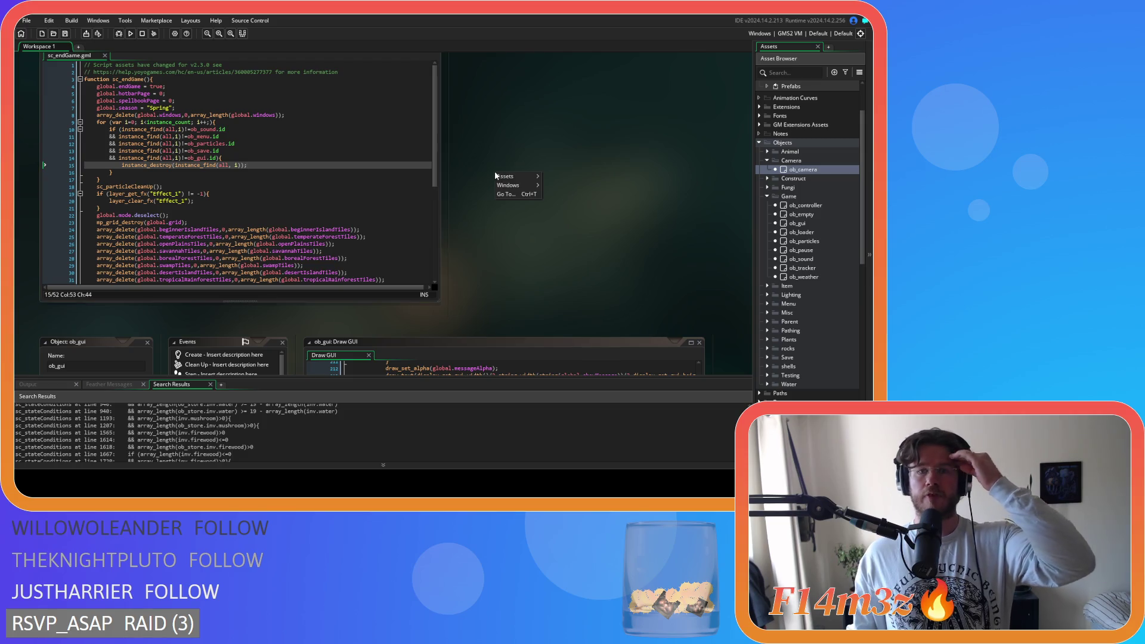
Close the sc_endGame and ob_gui editor windows with Windows > Close All
right_click(495, 171)
mouse_move(519, 186)
click(547, 242)
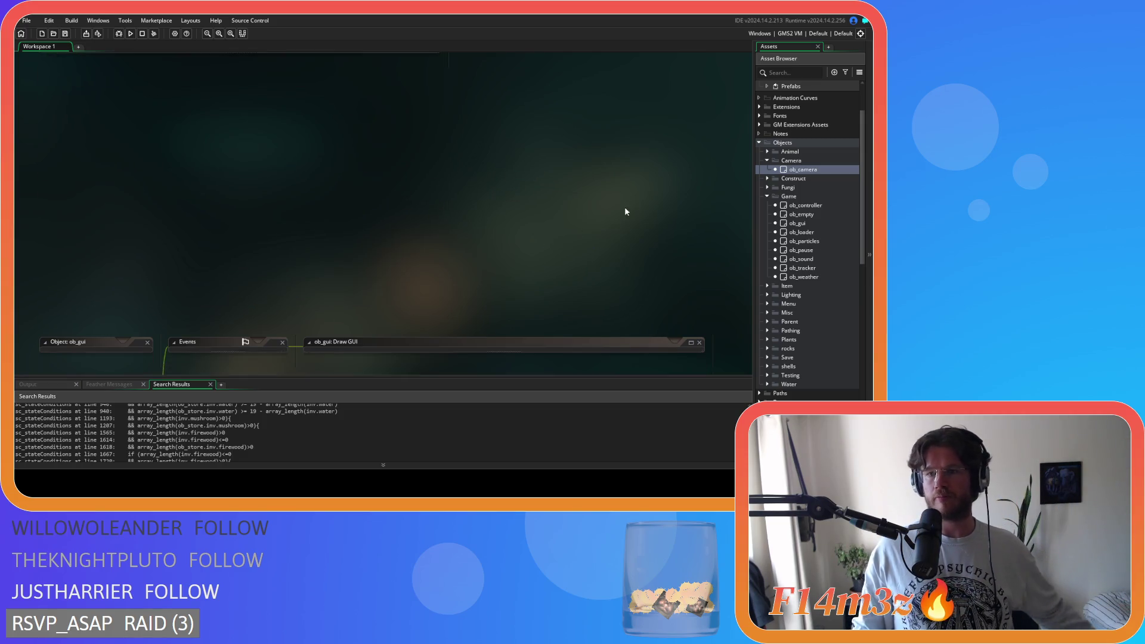
Collapse the Camera, Game, Objects, Camp, GUI and Scripts folders in the Asset Browser
click(767, 161)
click(766, 187)
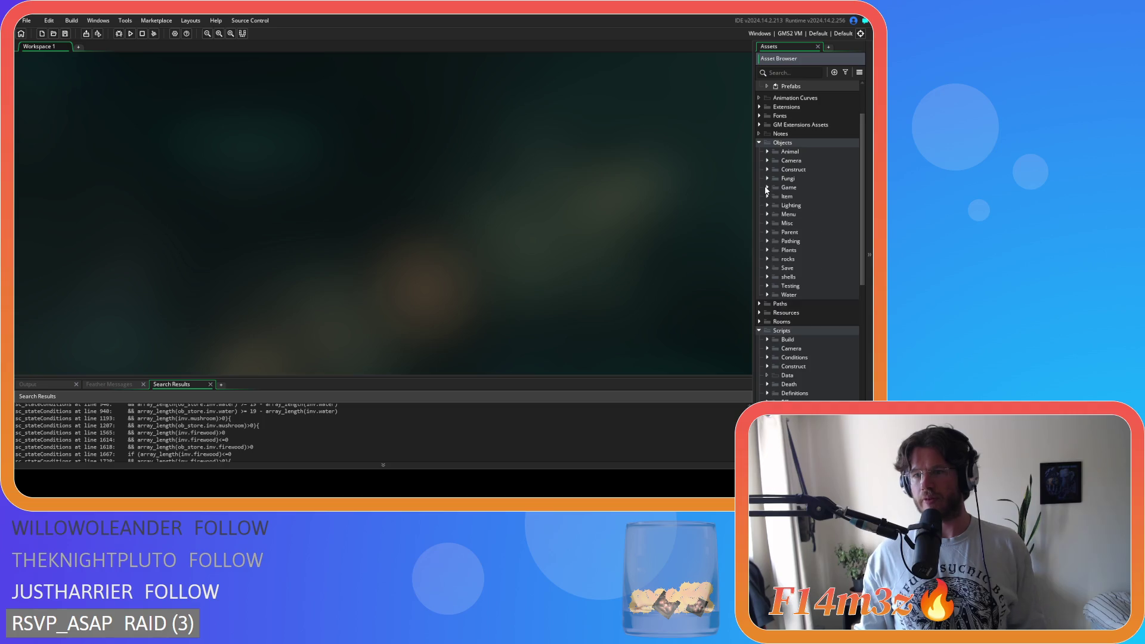
click(760, 143)
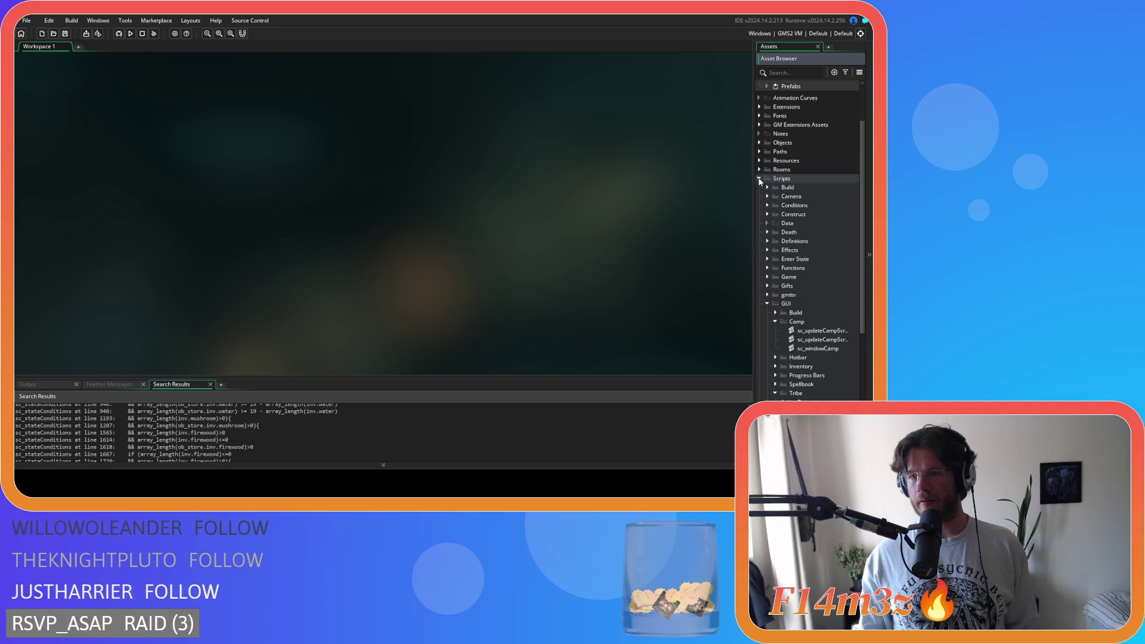
click(775, 322)
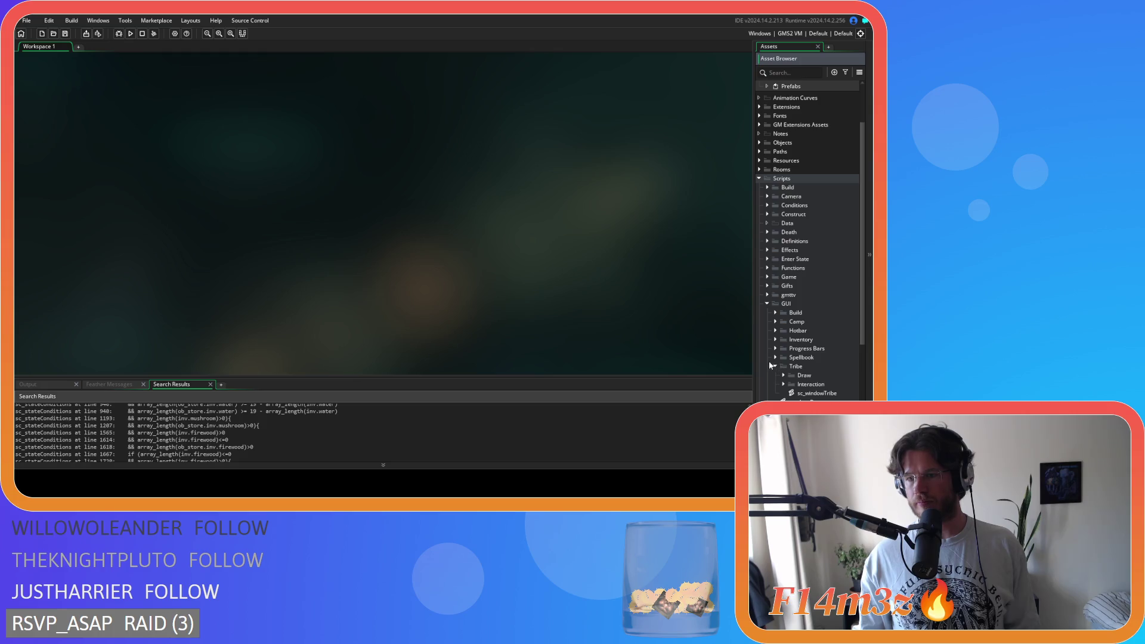
click(767, 304)
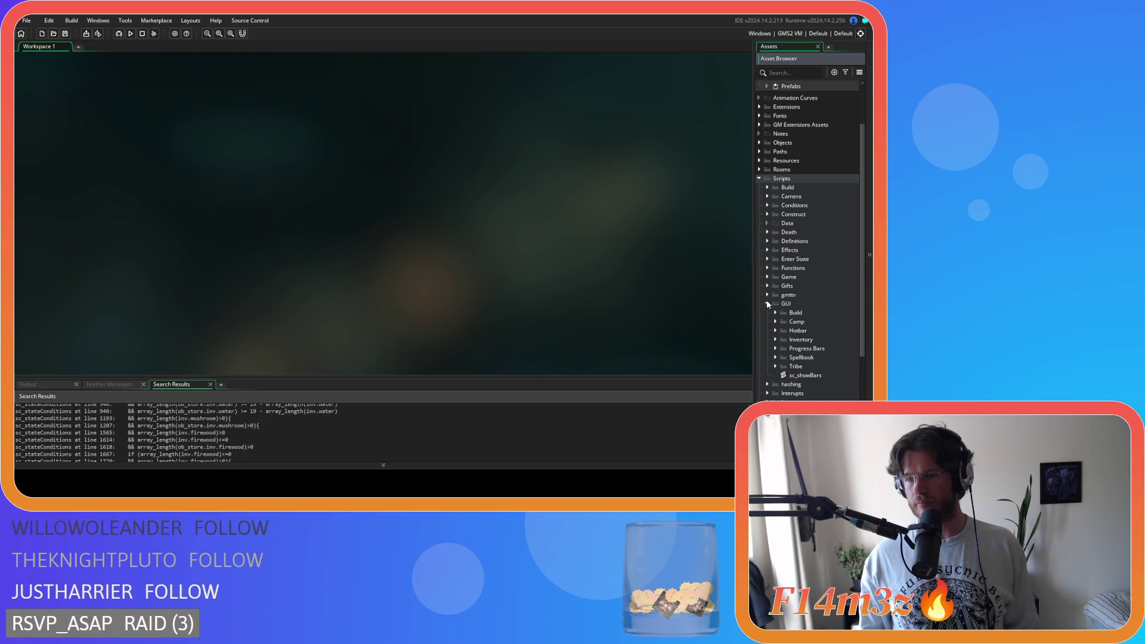
scroll(760, 329, down, 1)
scroll(760, 323, up, 3)
click(760, 239)
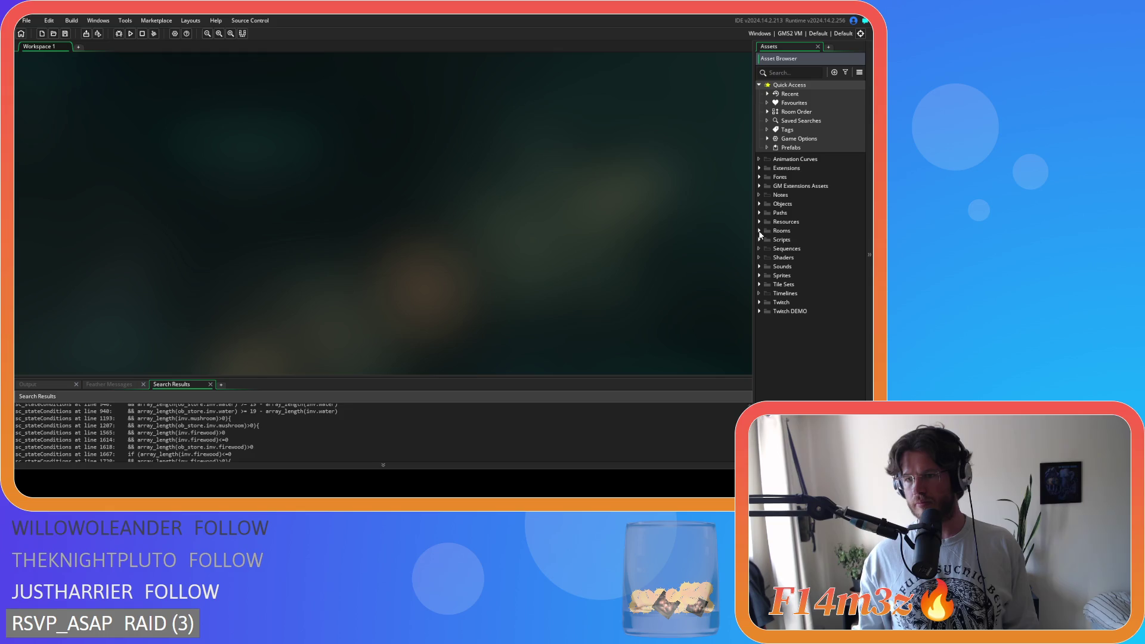
Cancel an initial executable build and confirm the Windows game options with OK
click(86, 34)
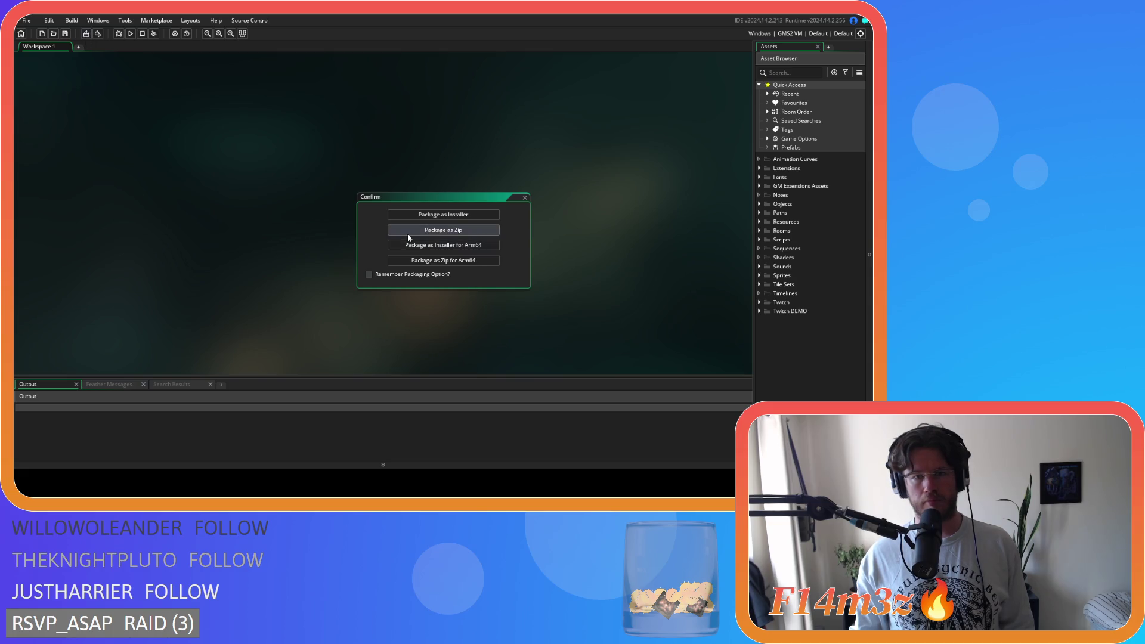
click(649, 115)
click(524, 196)
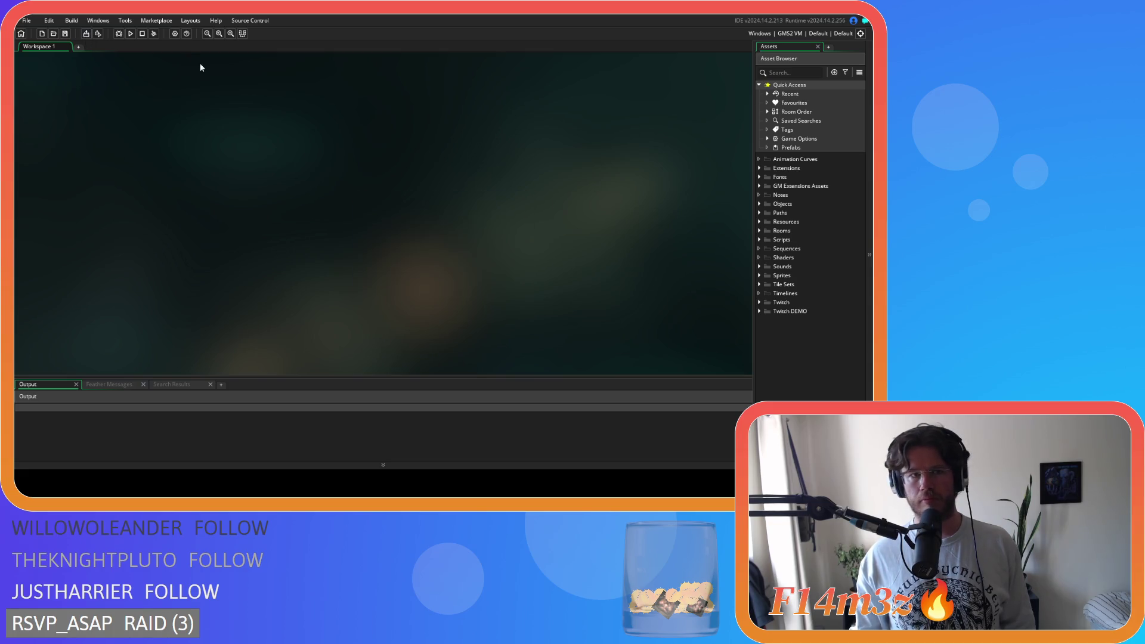
click(175, 34)
click(80, 149)
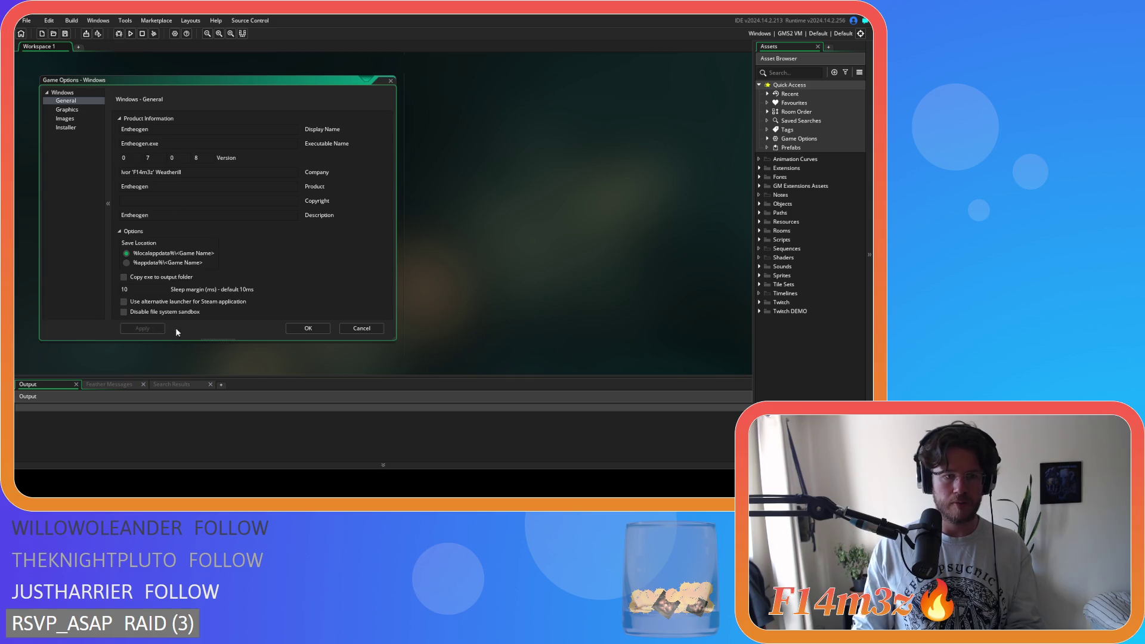
click(309, 328)
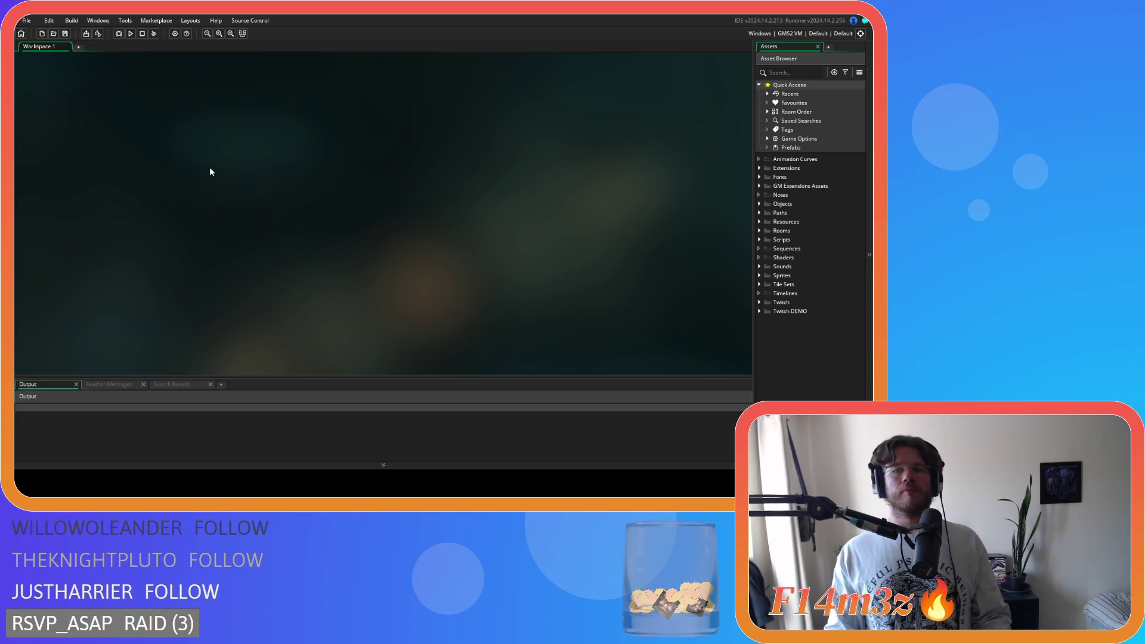
Set the target to GMS2 YYC and build the executable packaged as a zip
click(808, 34)
click(614, 68)
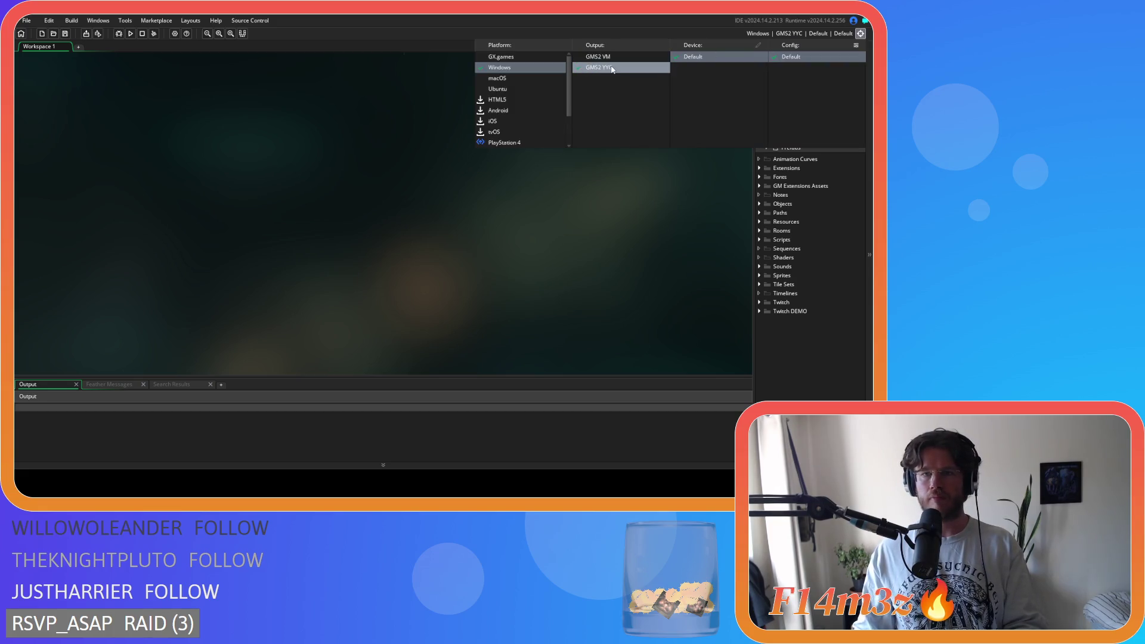
click(85, 35)
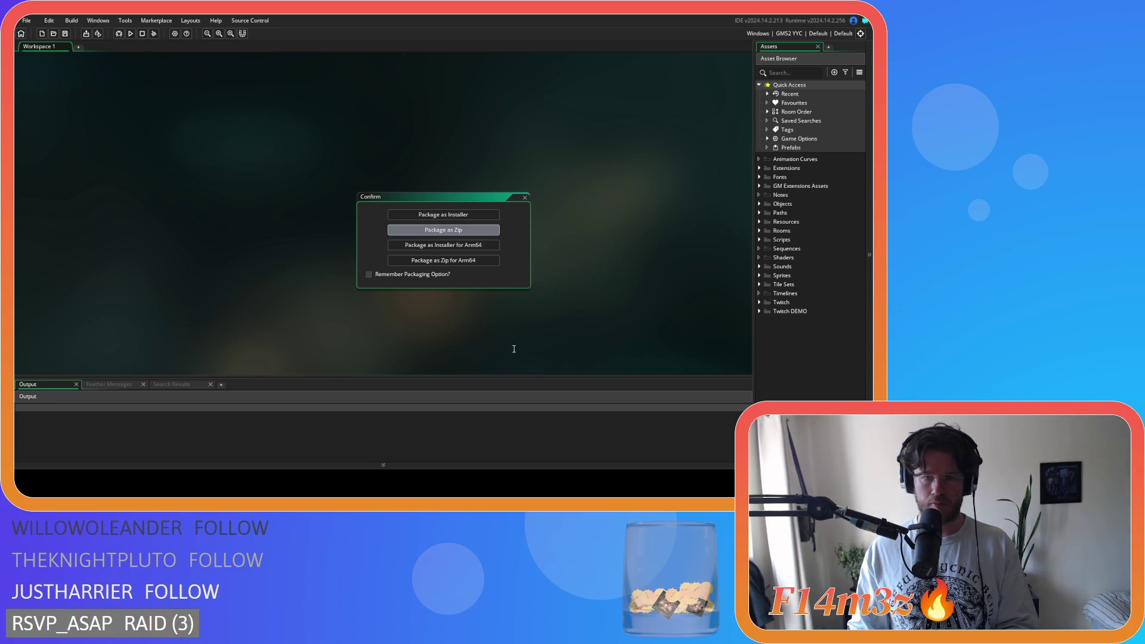
key(Return)
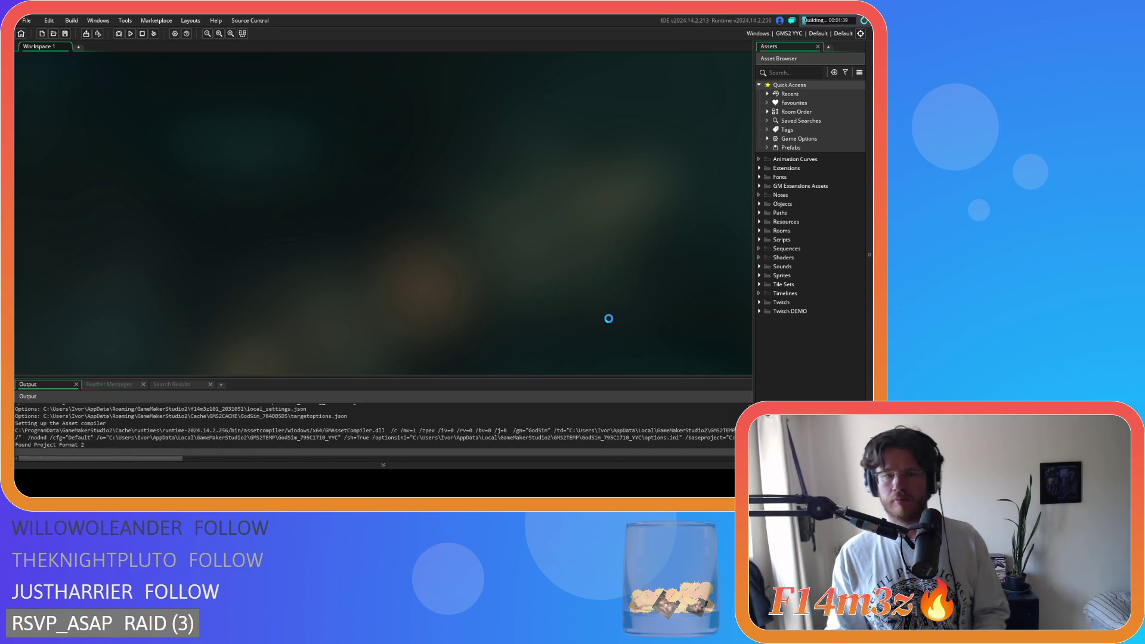
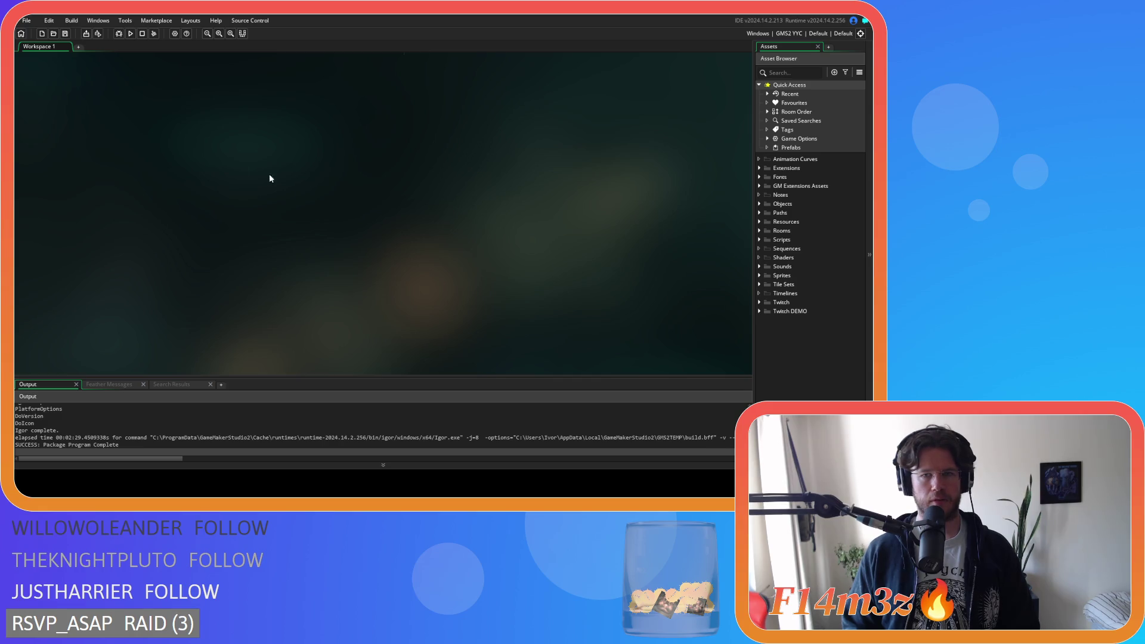
In the Asset Browser, expand the Scripts folder's Game subfolder to show sc_newDay
click(761, 205)
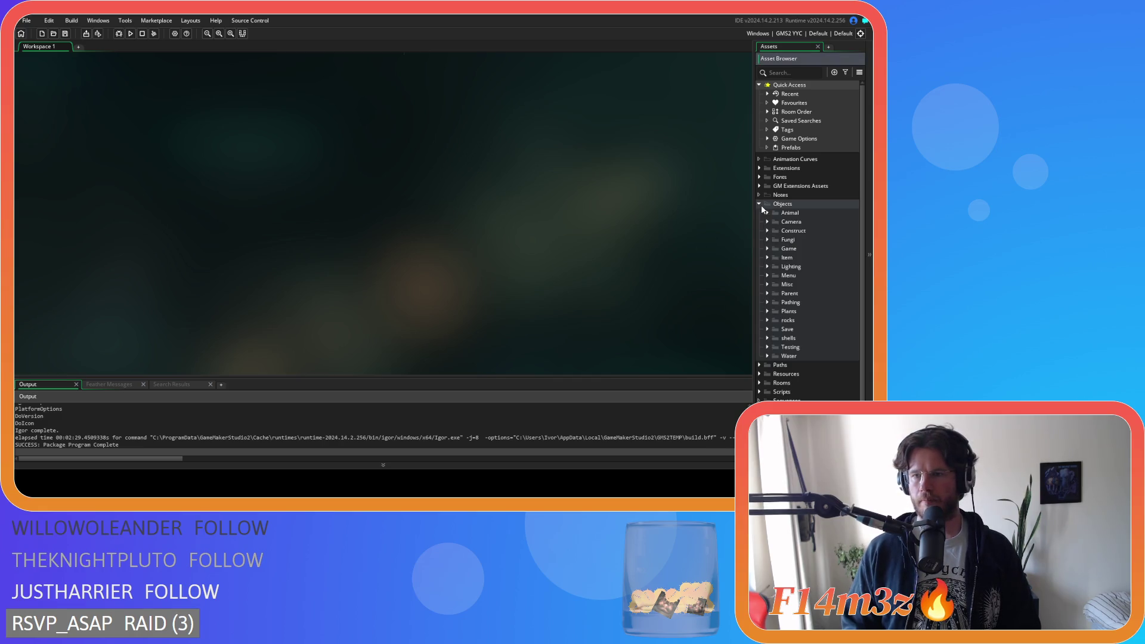
click(767, 250)
click(766, 249)
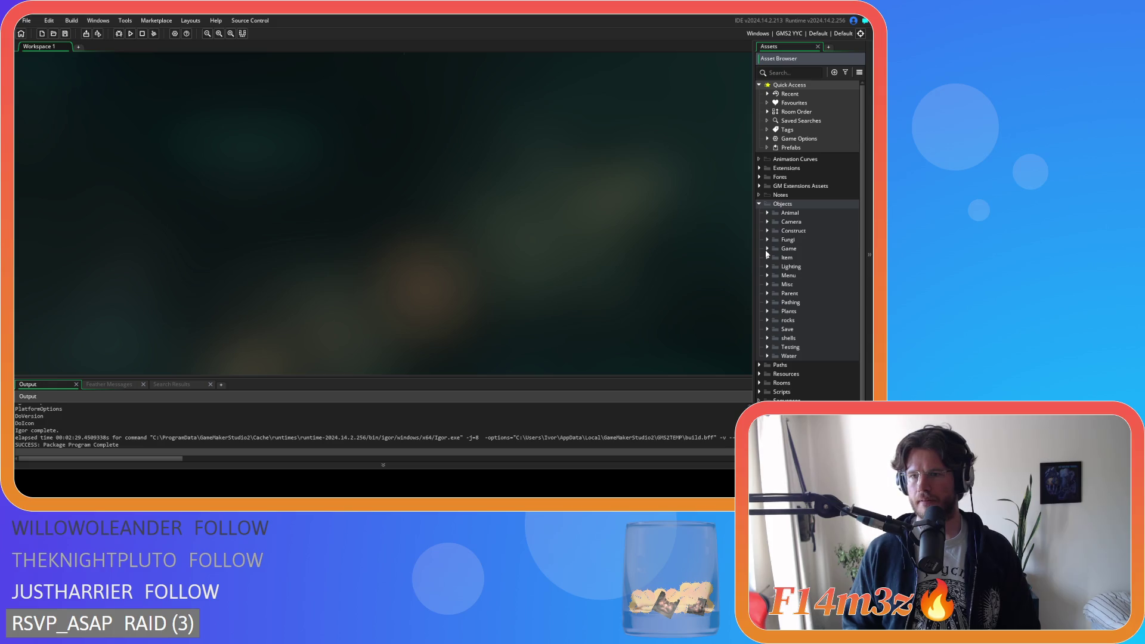
click(760, 204)
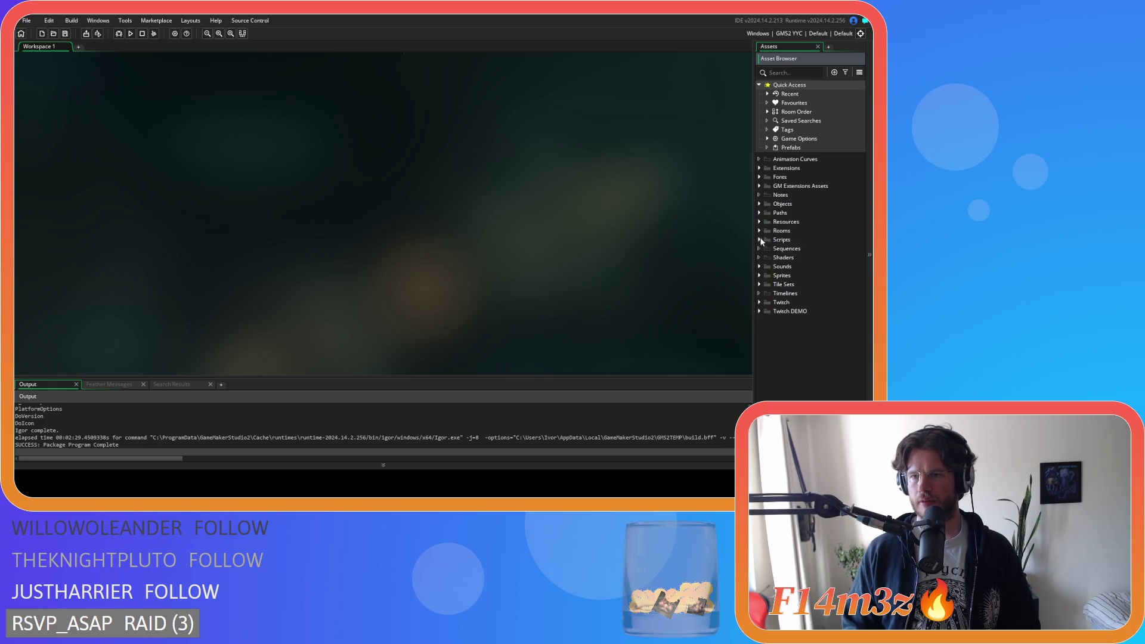
click(761, 240)
scroll(766, 280, down, 4)
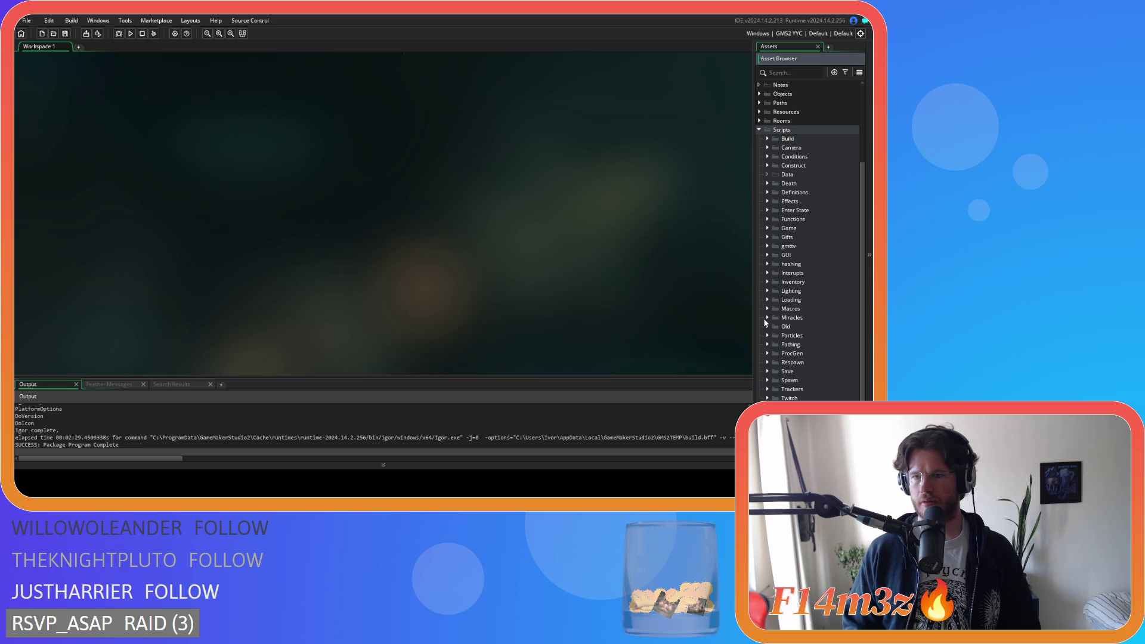
click(767, 229)
scroll(802, 328, down, 4)
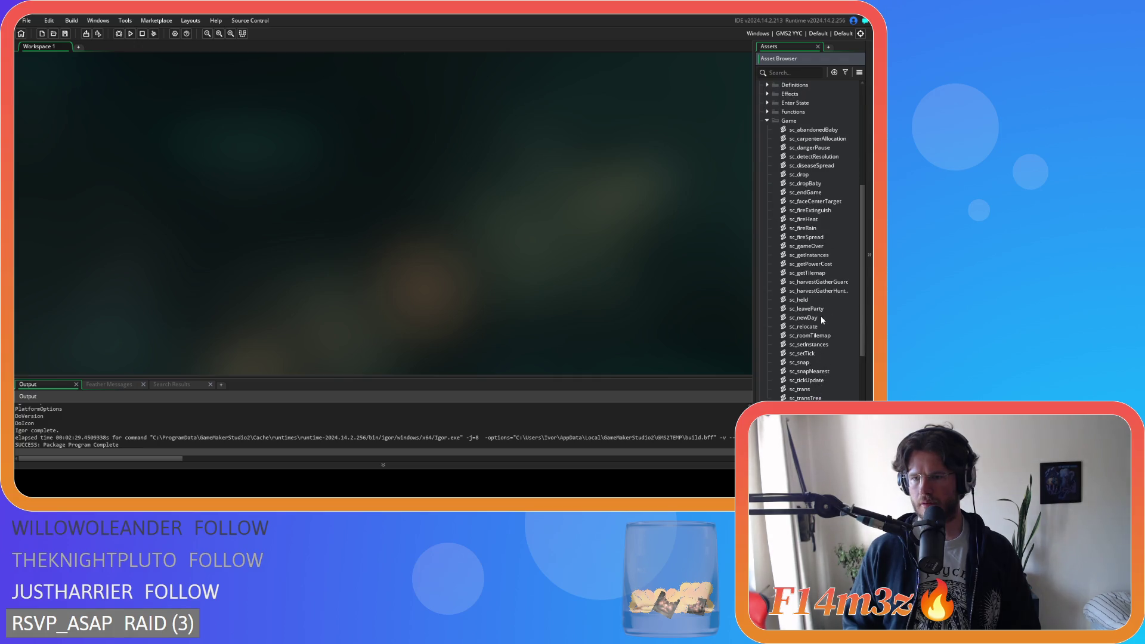
Uncomment the diseaseCooldown if-lines and closing brace in sc_newDay, then save the script
double_click(821, 319)
click(229, 132)
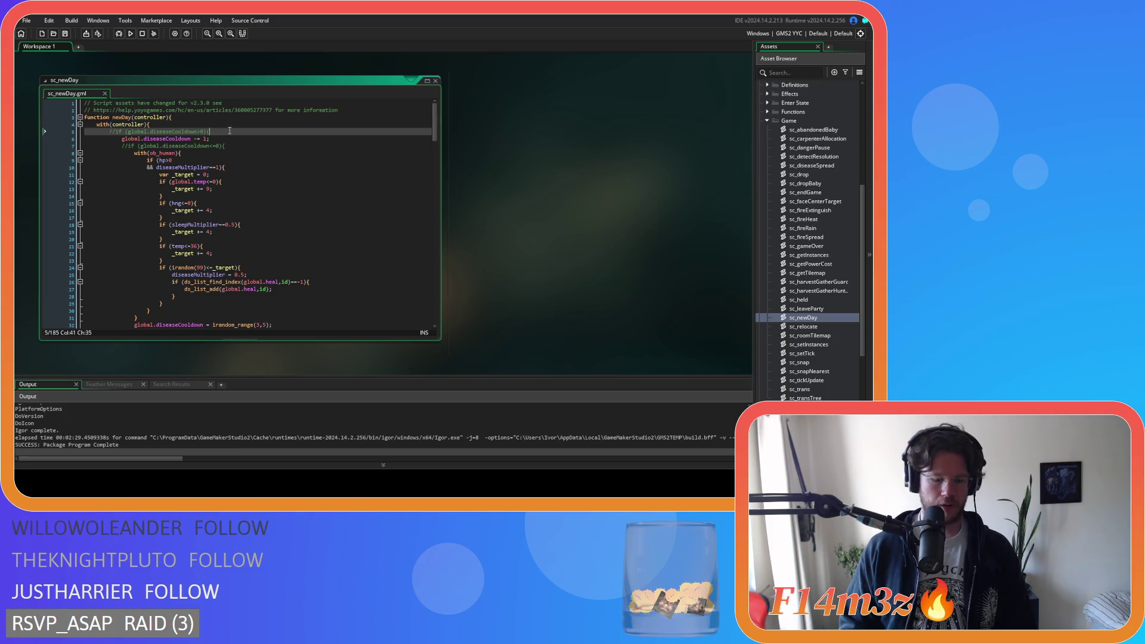
key(ctrl+shift+k)
click(238, 146)
scroll(179, 209, down, 4)
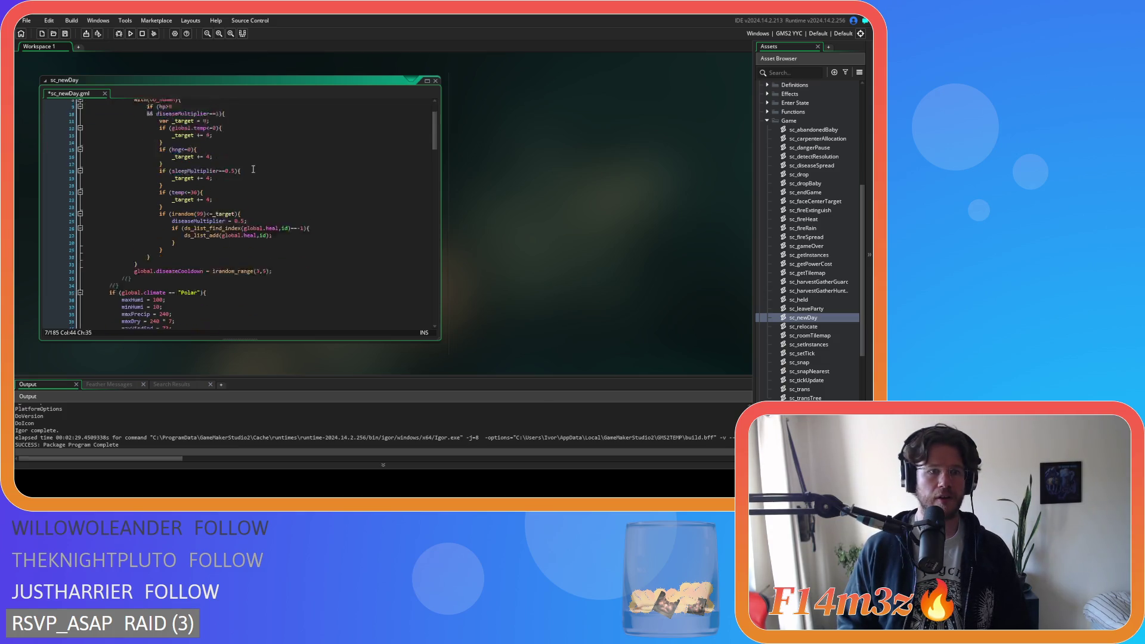
click(136, 244)
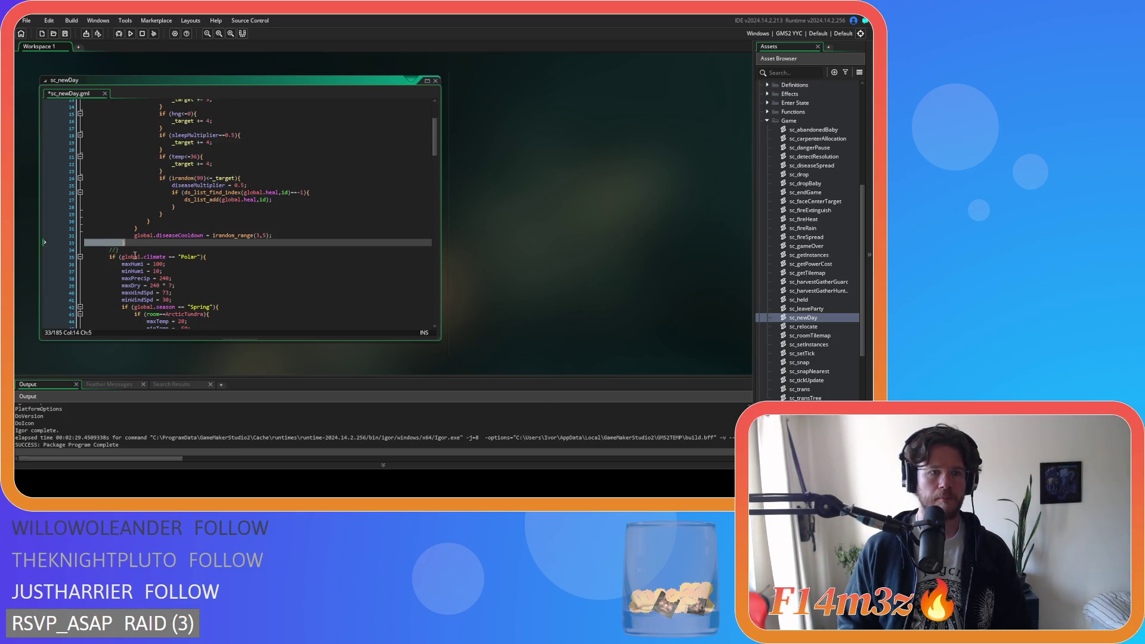
key(Down)
key(shift+Home)
key(shift+Home)
key(ctrl+z)
key(ctrl+z)
key(ctrl+z)
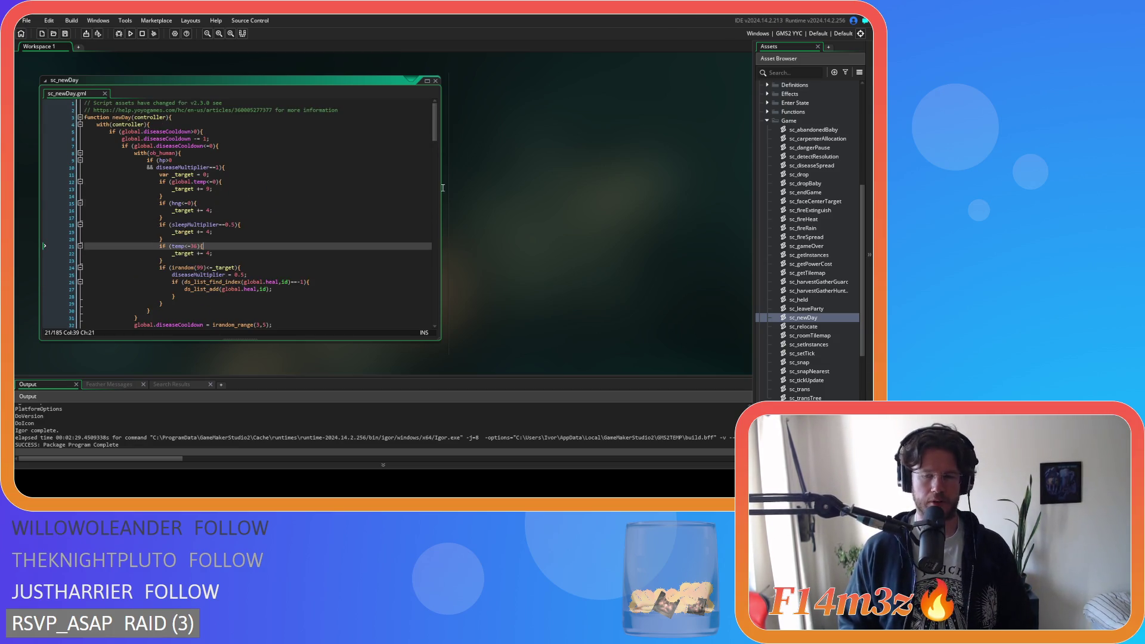
Close all open editor windows and collapse the Game and Scripts folders
right_click(537, 188)
click(595, 228)
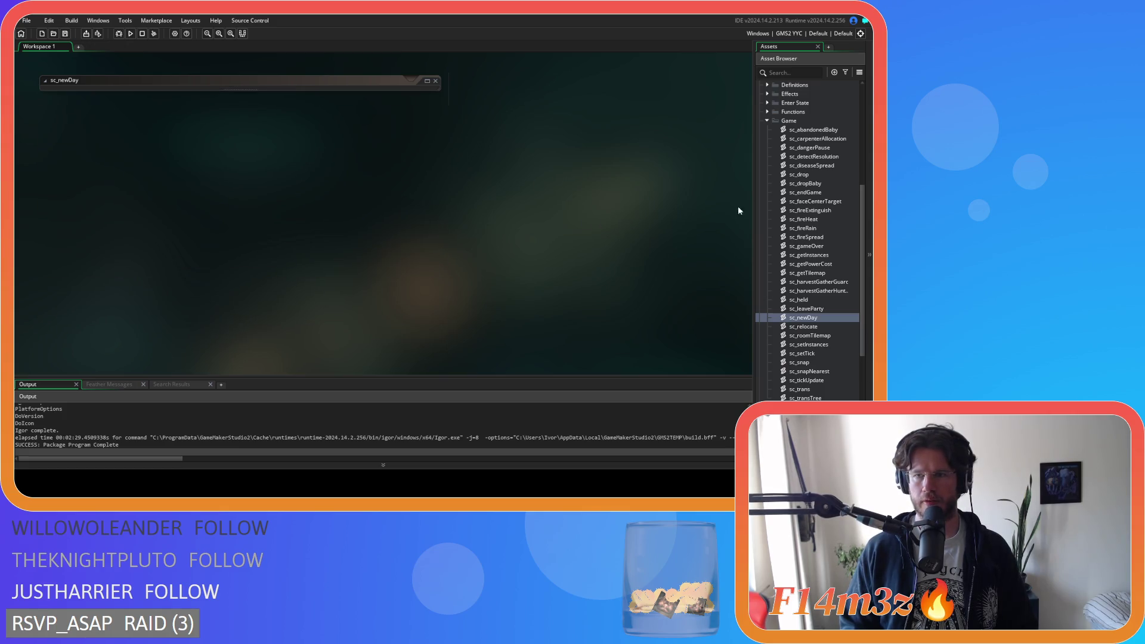
click(766, 121)
click(757, 105)
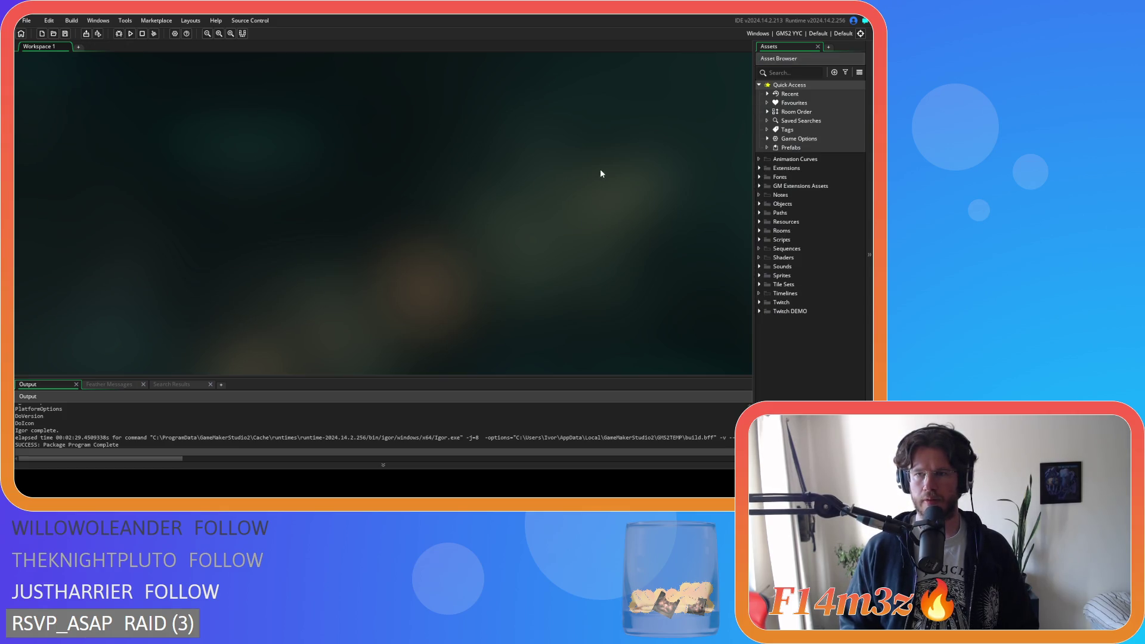
Run the game with F5 to test the re-enabled disease cooldown until 'Run Program Complete'
key(F5)
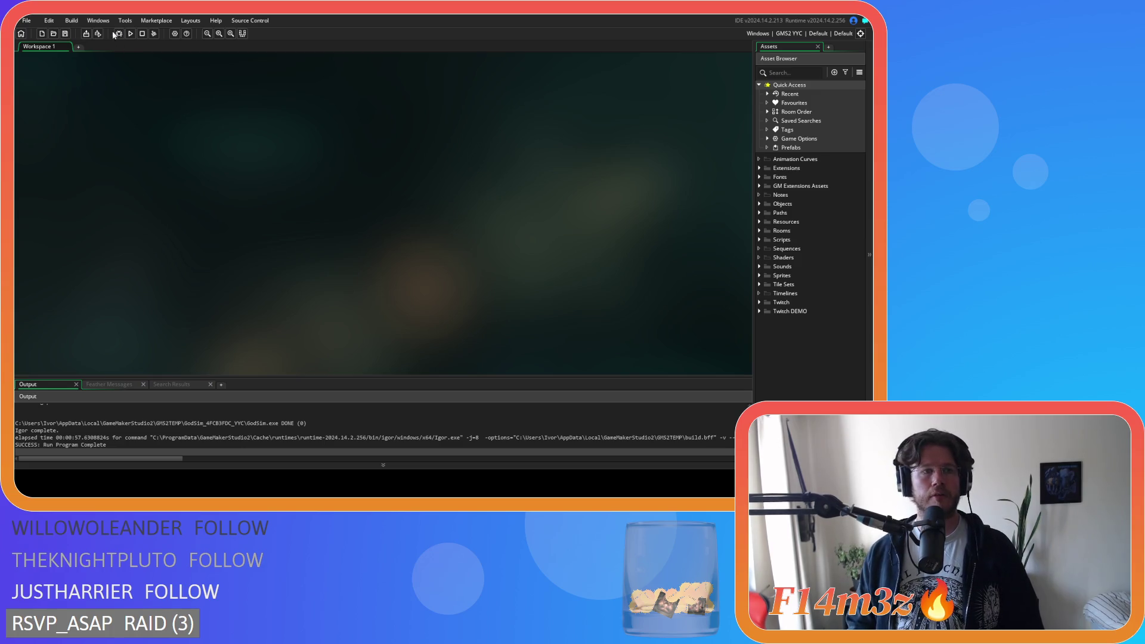
click(85, 33)
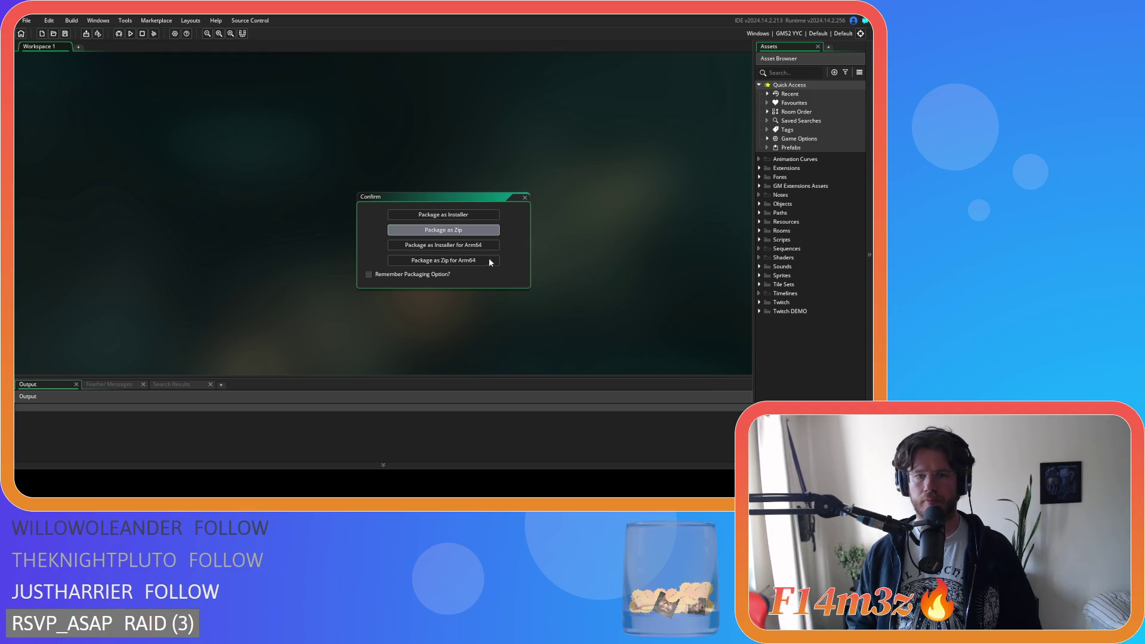
Choose Package as Zip in the Confirm dialog
click(470, 242)
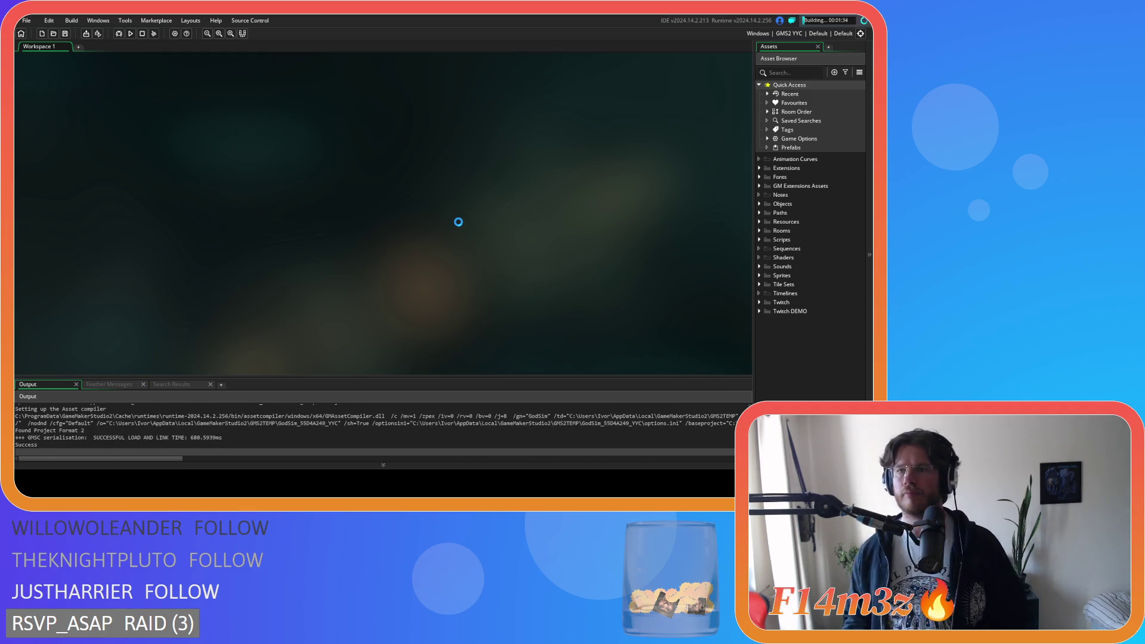